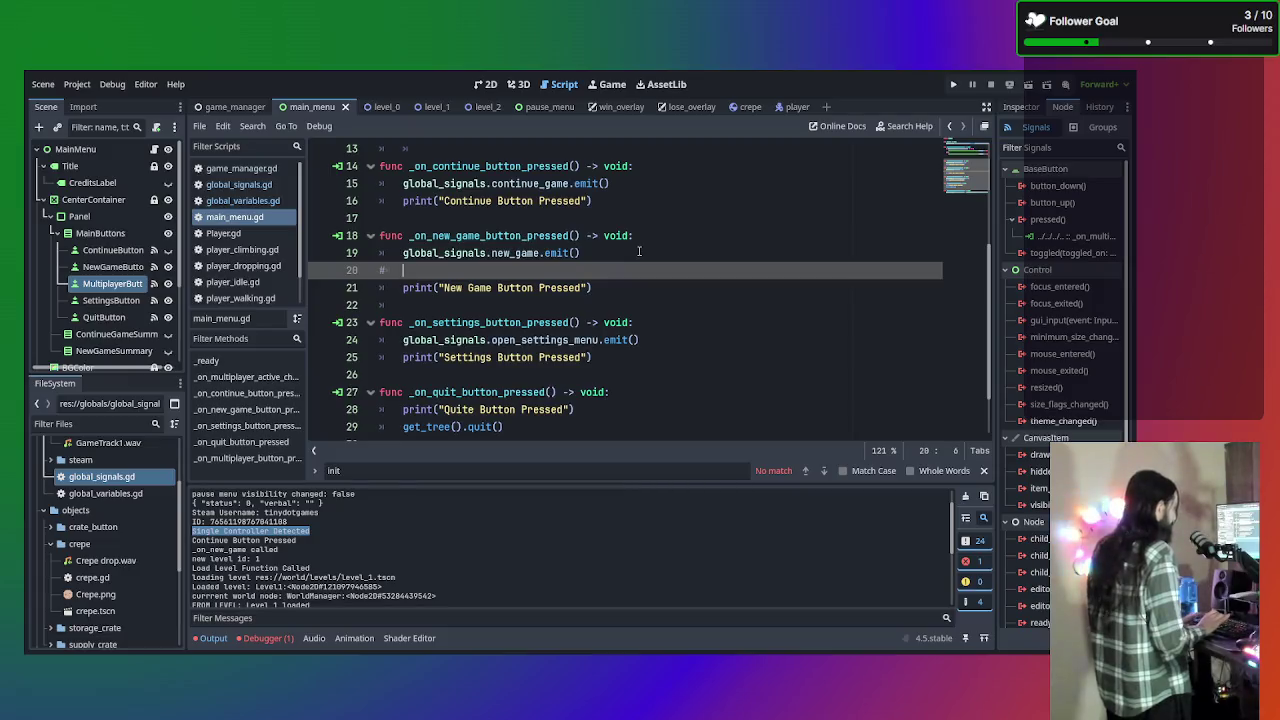
Add a commented-out CurrentGameMode SINGLEPLAYER assignment on line 20 and save main_menu.gd
{"action": "type", "text": "global_variables.CurrentGameMode = global_variables.GameMode.MULTIPLAYER"}
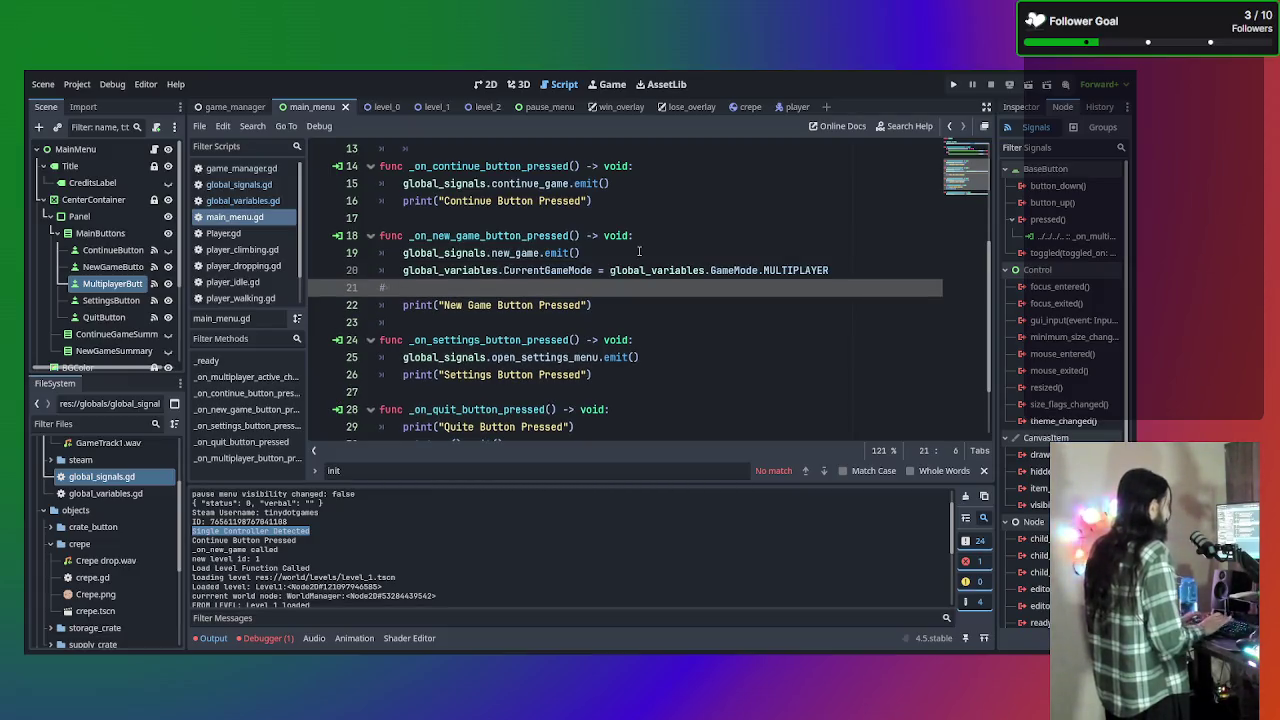
{"action": "key", "text": "ctrl+z"}
{"action": "type", "text": "global_variables.CurrentGameMode = global_variables.GameMode.MULTIPLAYER"}
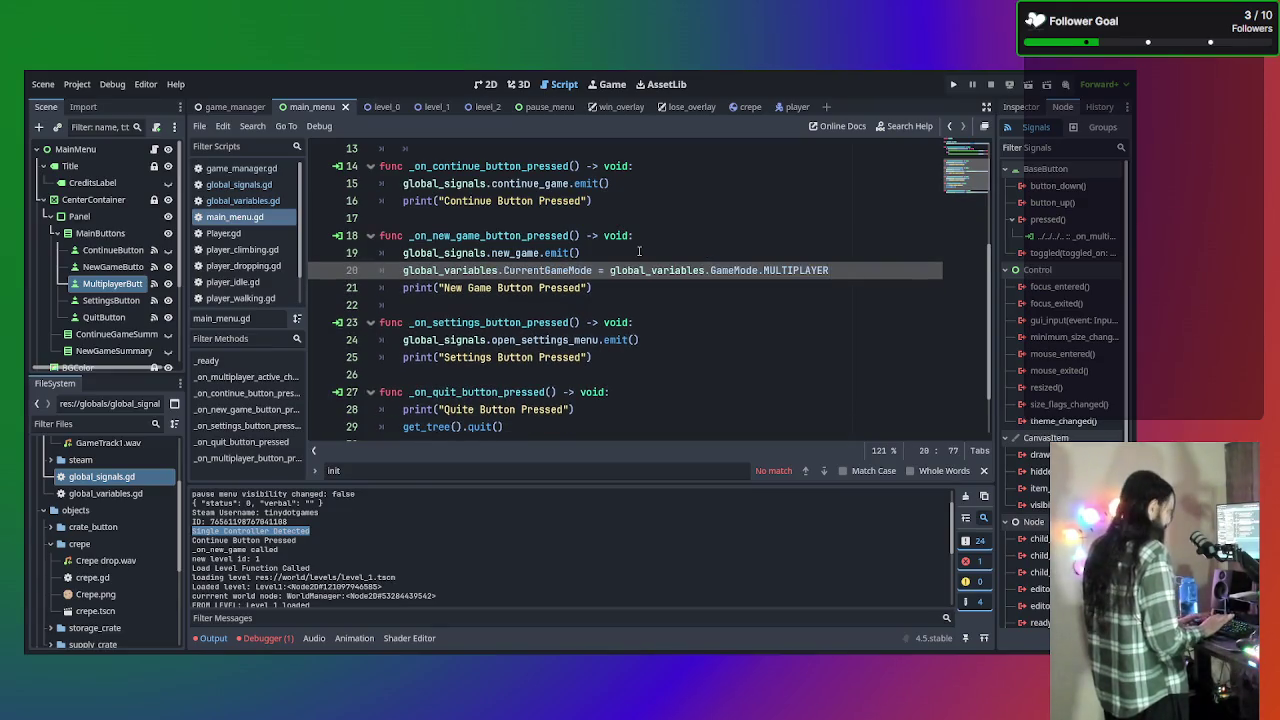
{"action": "key", "text": "BackSpace"}
{"action": "key", "text": "BackSpace"}
{"action": "key", "text": "BackSpace"}
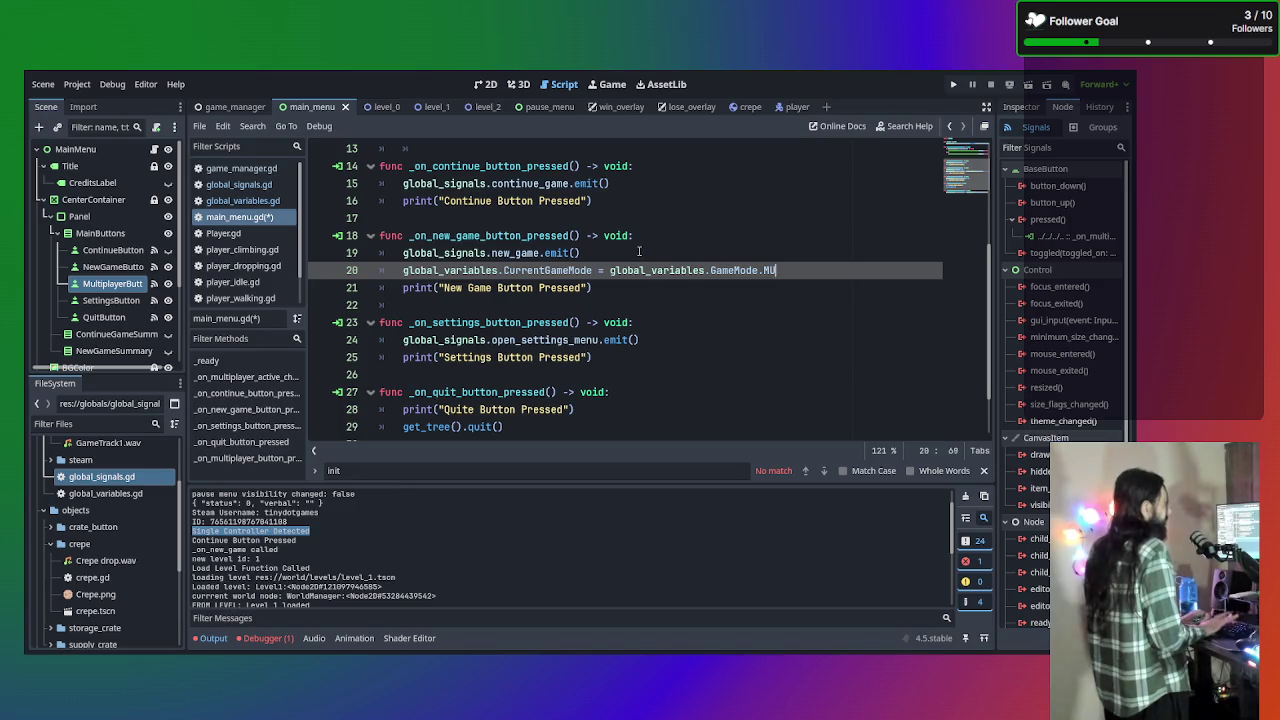
{"action": "type", "text": "SI"}
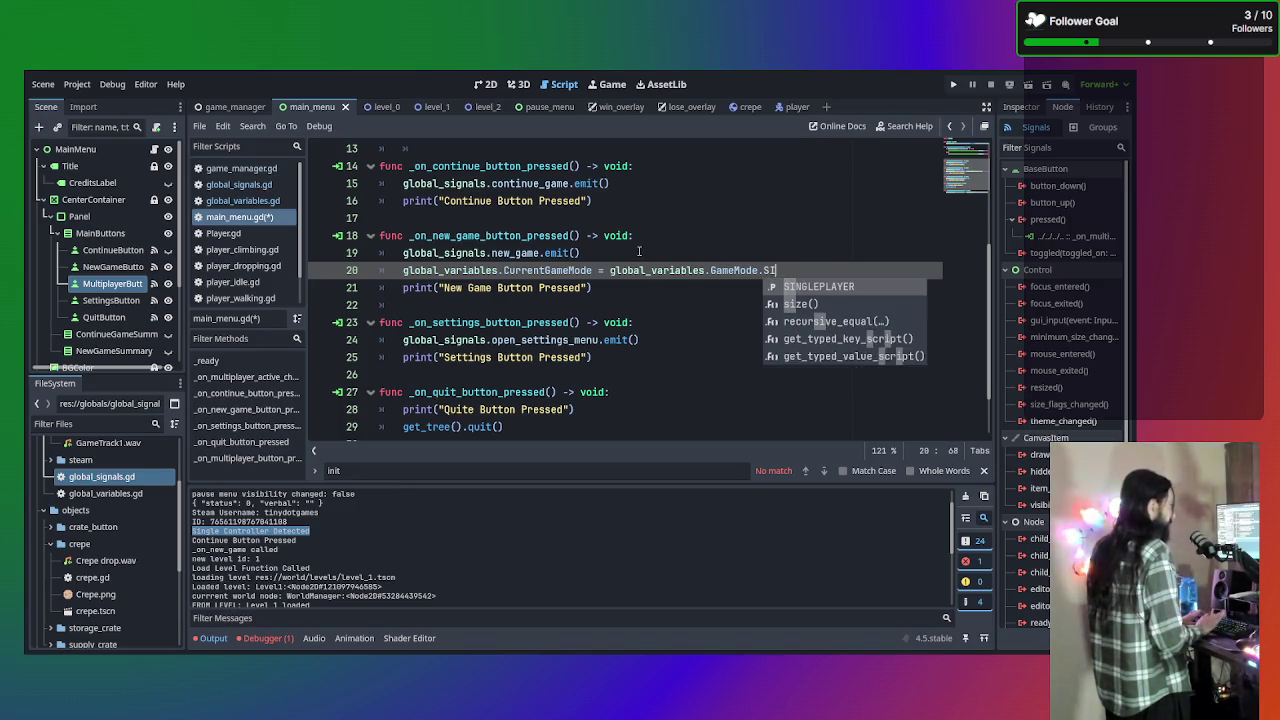
{"action": "key", "text": "Return"}
{"action": "key", "text": "ctrl+k"}
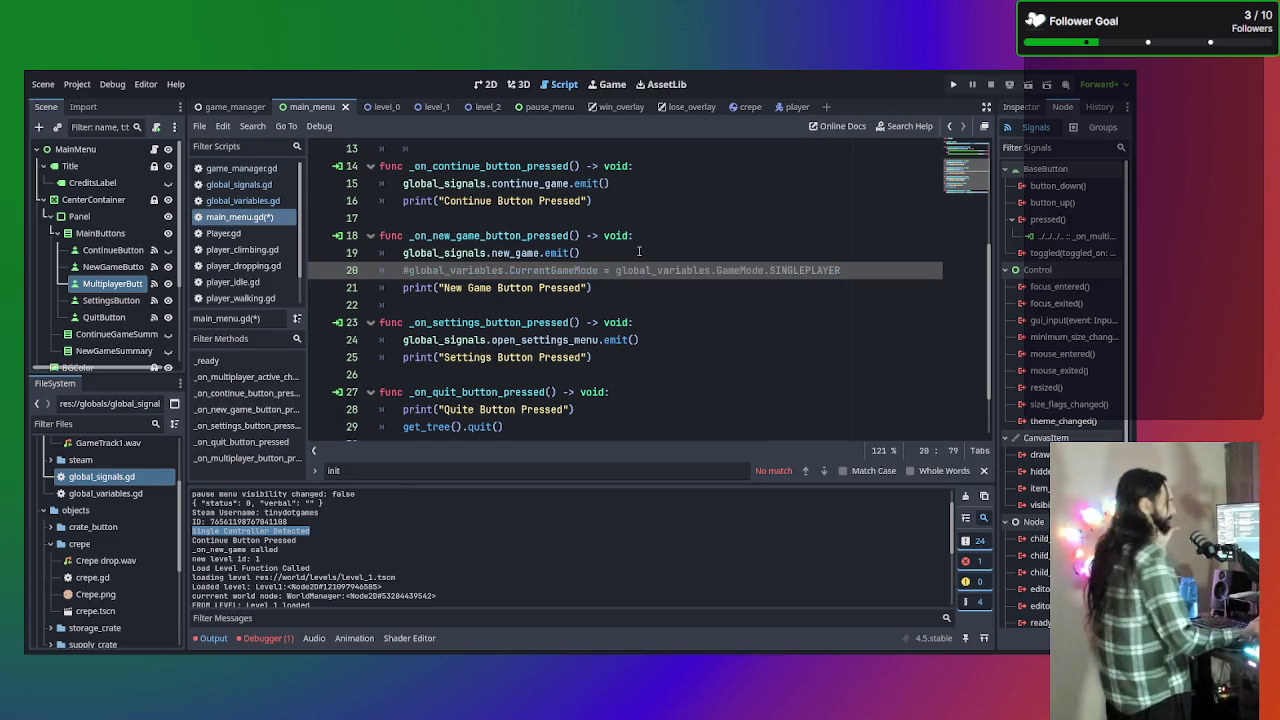
{"action": "key", "text": "ctrl+s"}
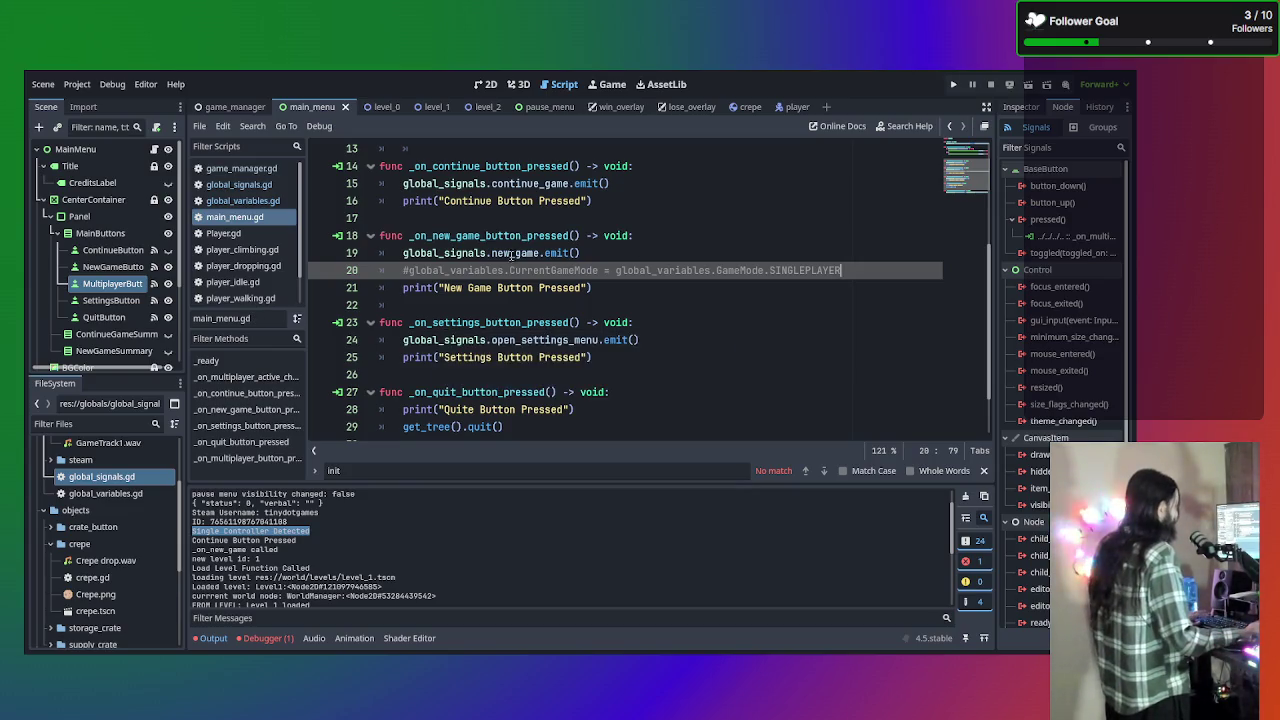
Add the comment '#Add switch for if they choose singleplayer button' above it and save
{"action": "left_click", "coordinate": [630, 253]}
{"action": "key", "text": "Return"}
{"action": "type", "text": "#Add "}
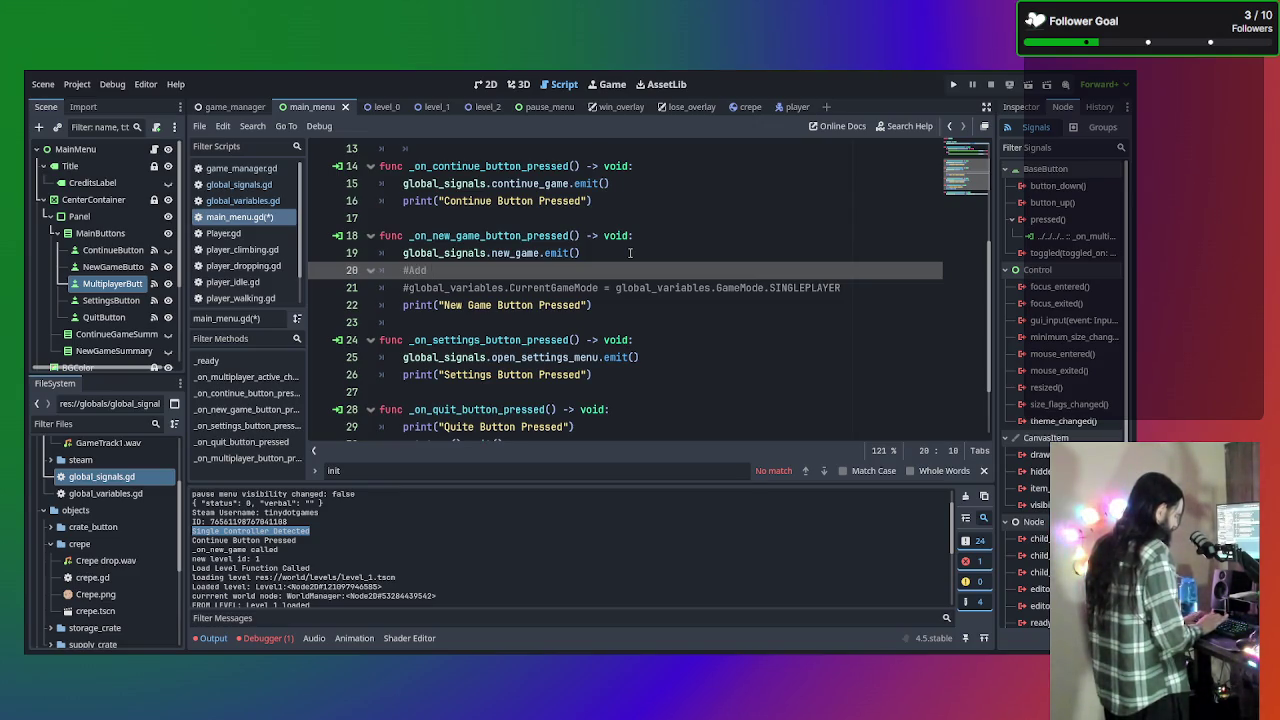
{"action": "type", "text": "switch for "}
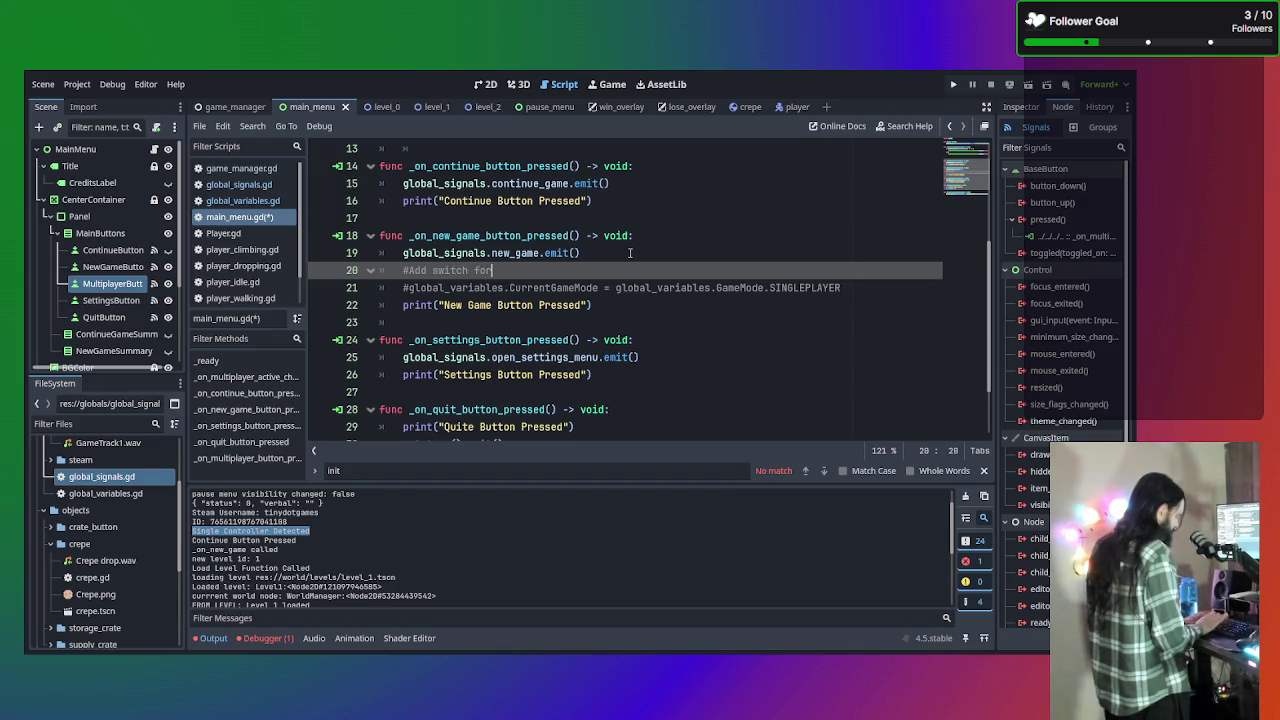
{"action": "type", "text": "if the"}
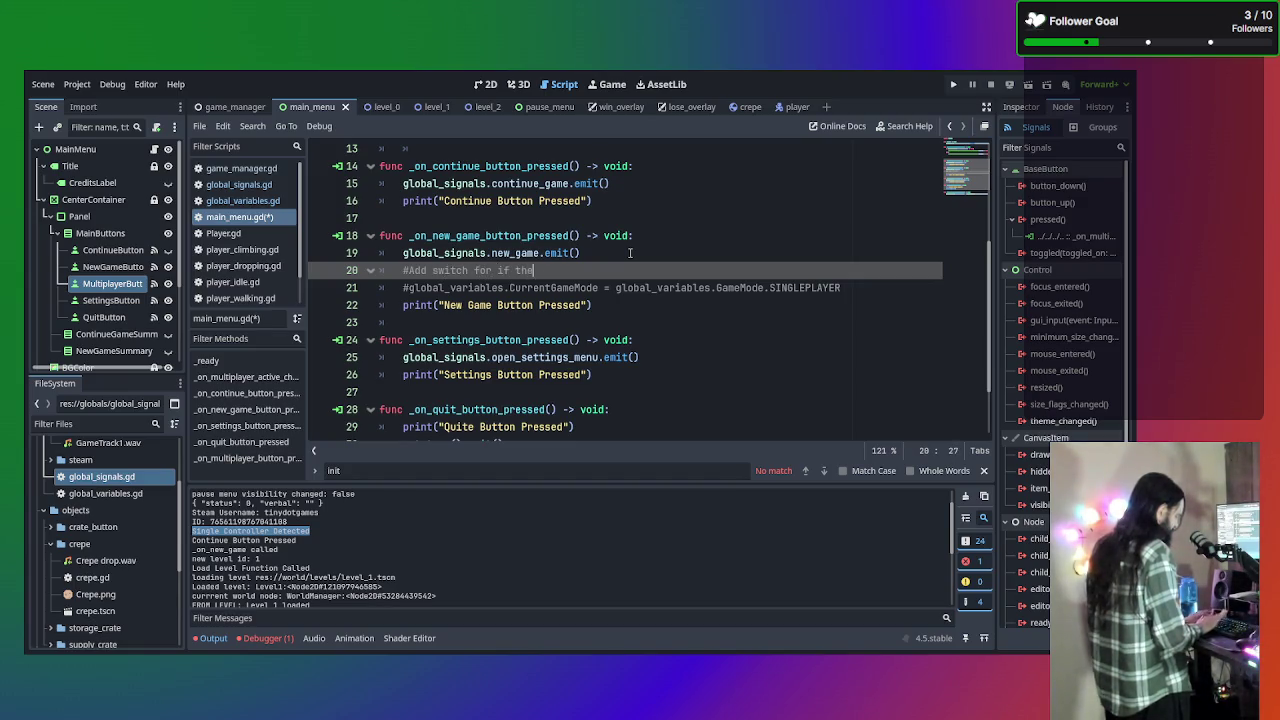
{"action": "type", "text": "y choose singl"}
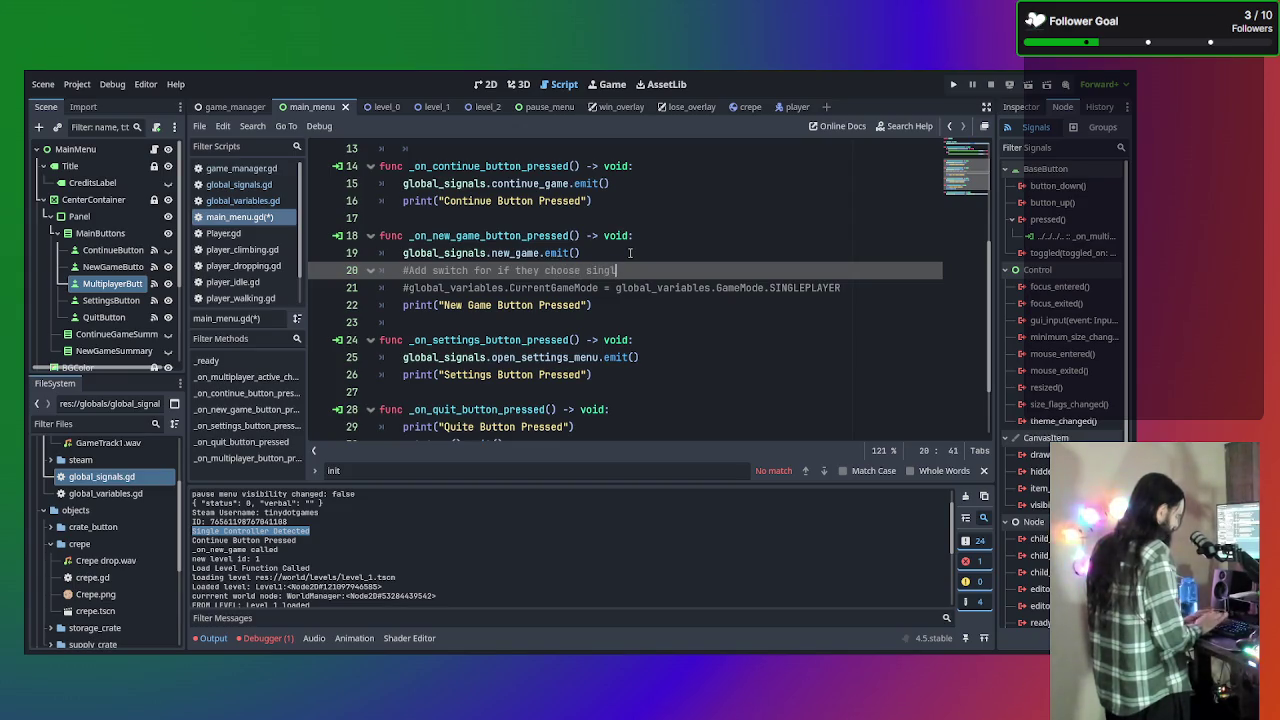
{"action": "type", "text": "eplayer button"}
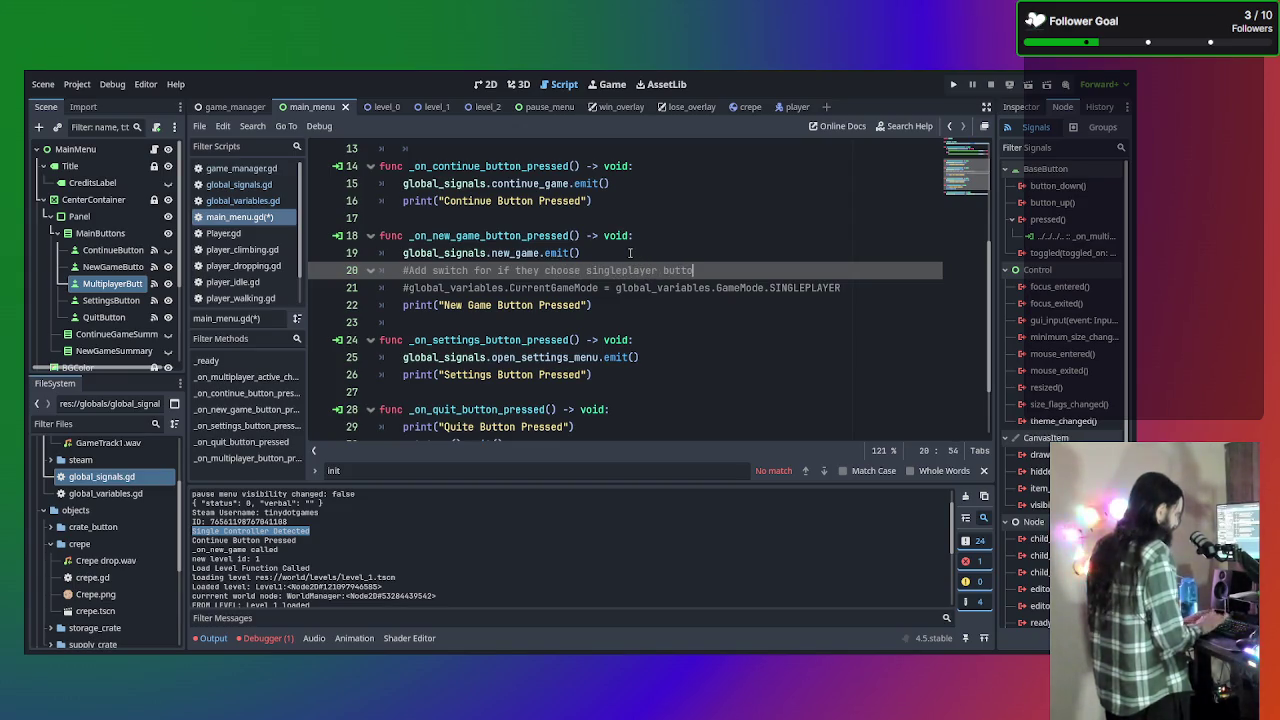
{"action": "key", "text": "ctrl+s"}
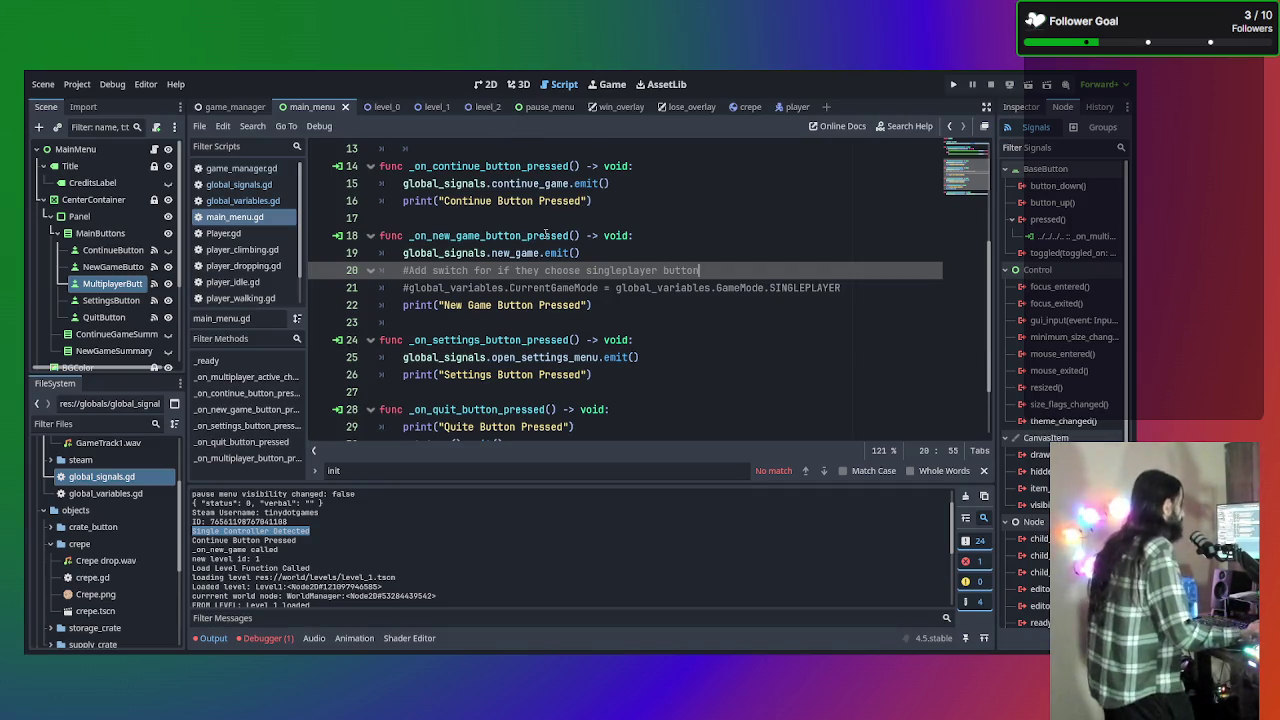
Copy the Quit handler's print line into the multiplayer button handler
{"action": "scroll", "coordinate": [543, 234], "scroll_direction": "up", "scroll_amount": 2}
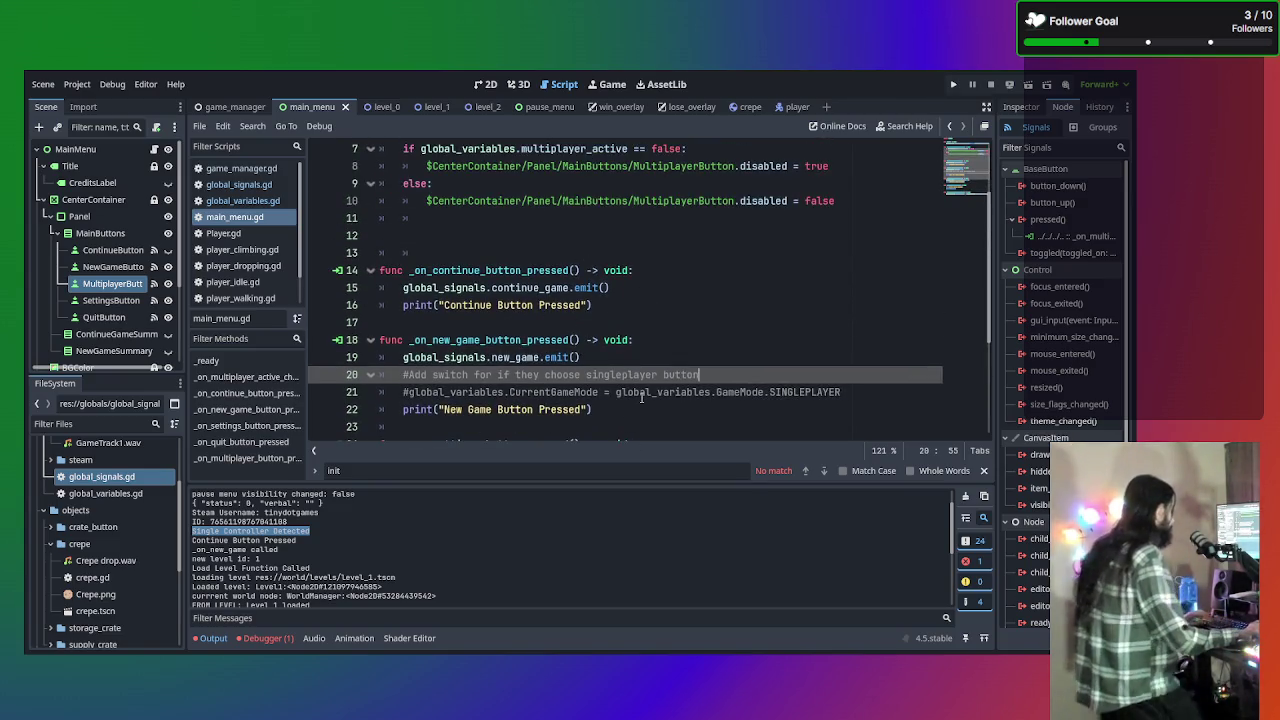
{"action": "scroll", "coordinate": [663, 346], "scroll_direction": "down", "scroll_amount": 4}
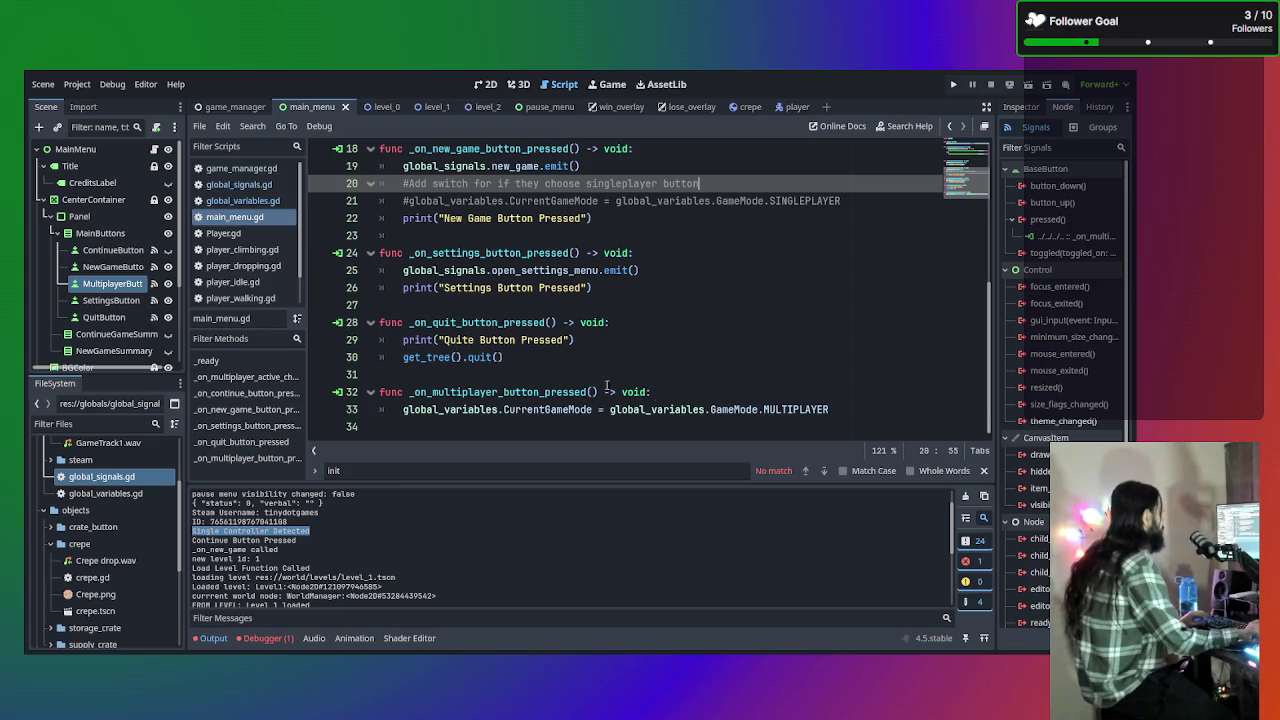
{"action": "left_click", "coordinate": [606, 340]}
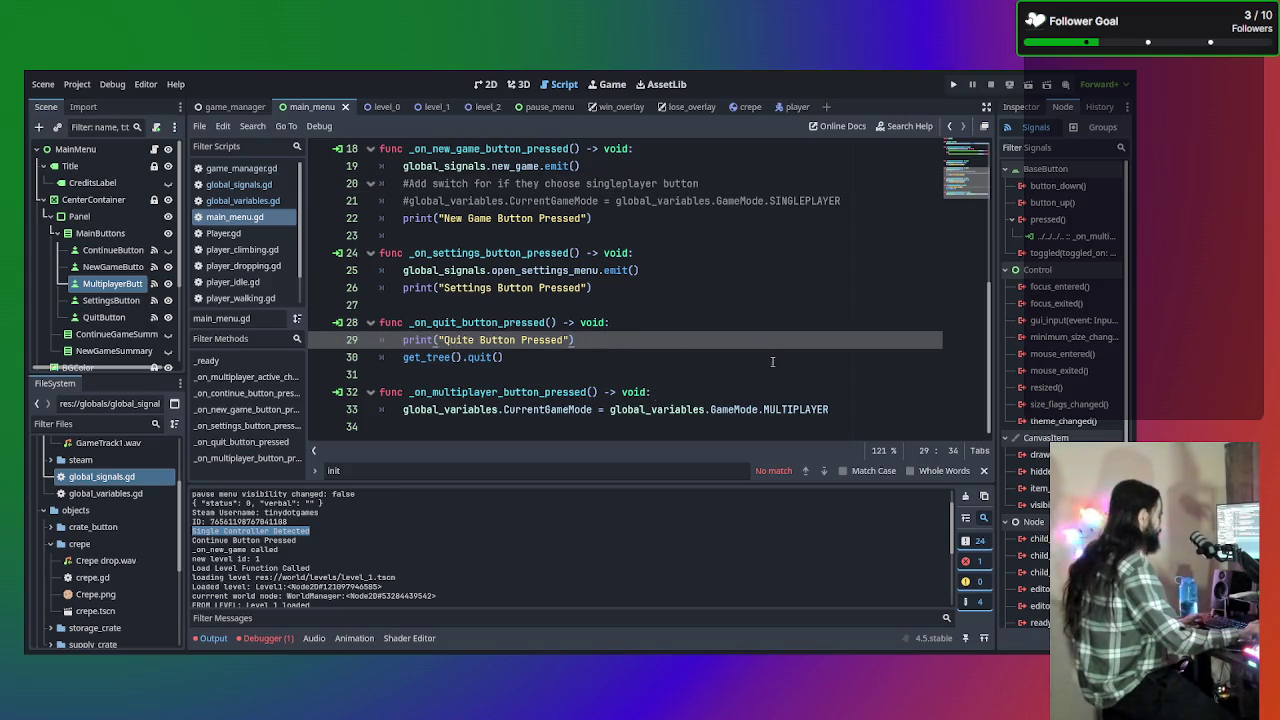
{"action": "left_click", "coordinate": [841, 396]}
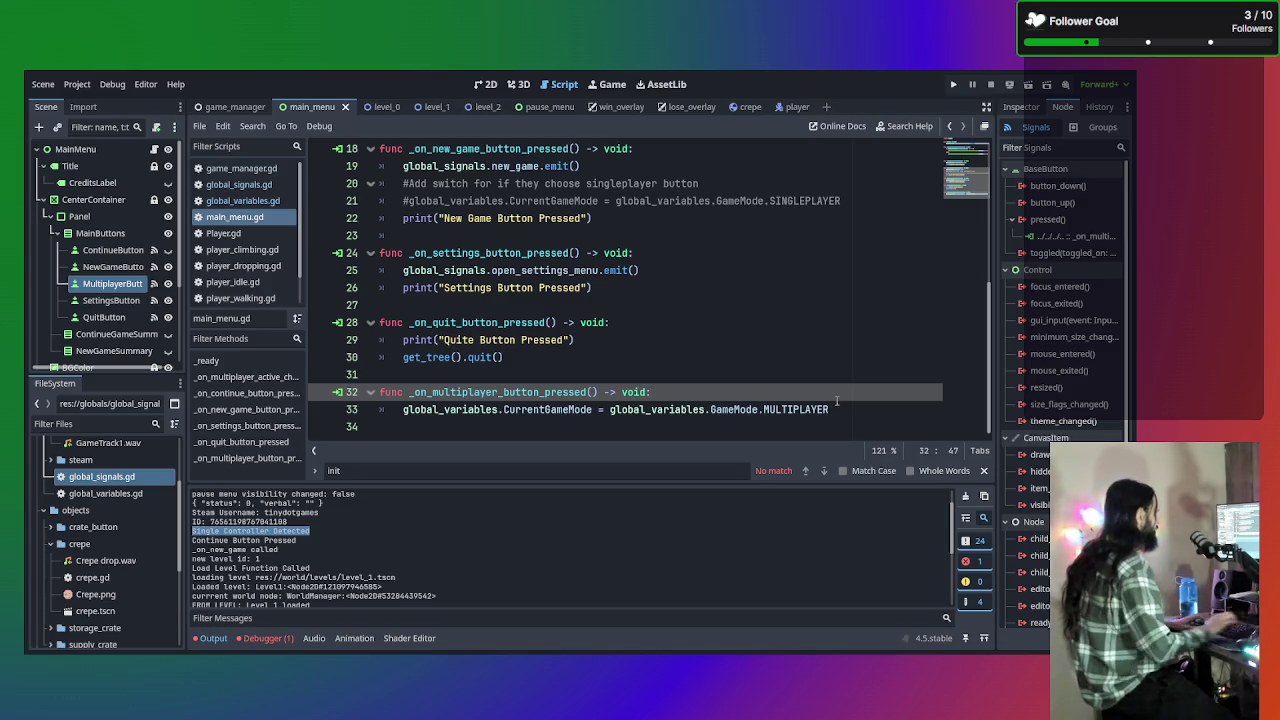
{"action": "key", "text": "Return"}
{"action": "type", "text": "print(\"Quite Button Pressed\")"}
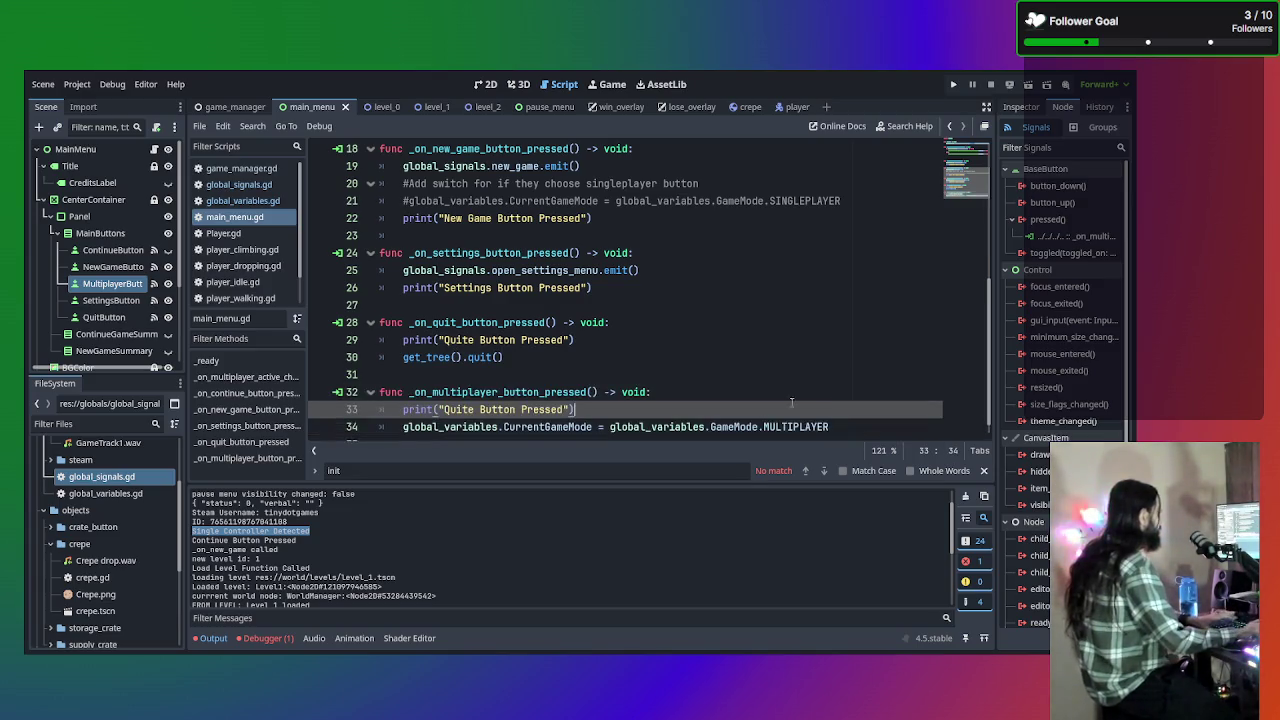
Change the pasted message from 'Quite' to 'Multiplayer' and save main_menu.gd
{"action": "left_click", "coordinate": [474, 340]}
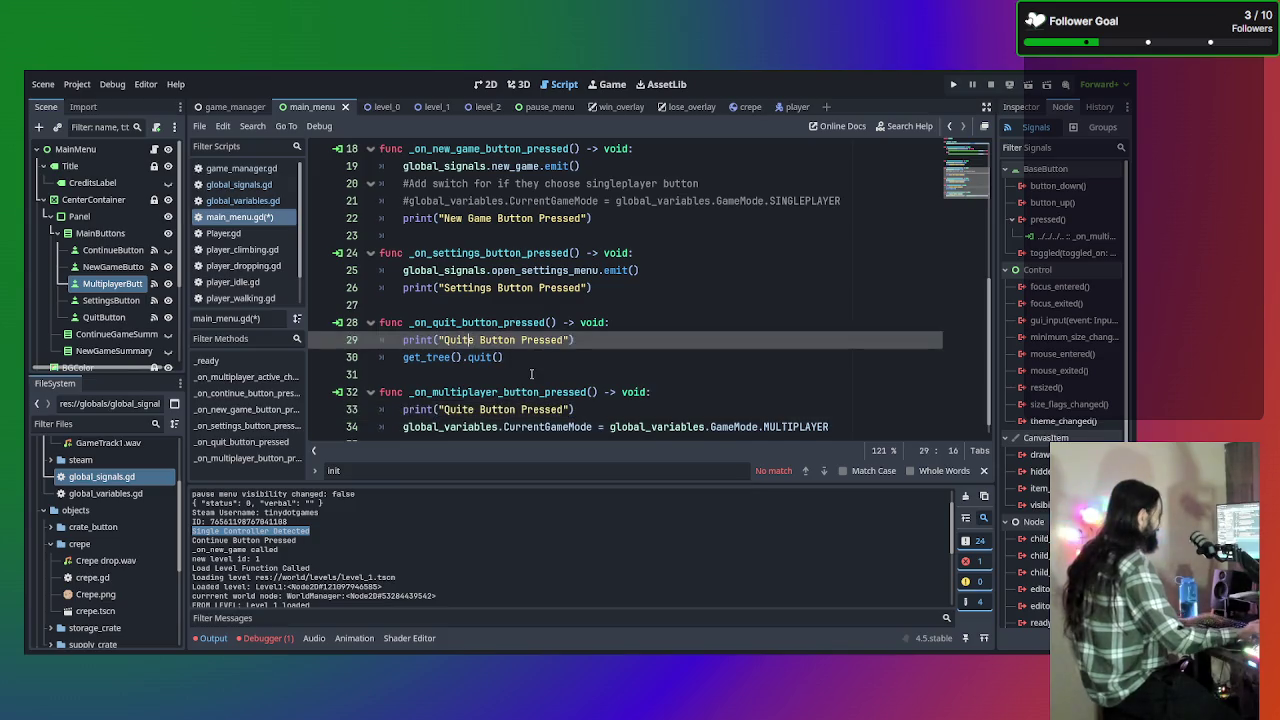
{"action": "double_click", "coordinate": [470, 409]}
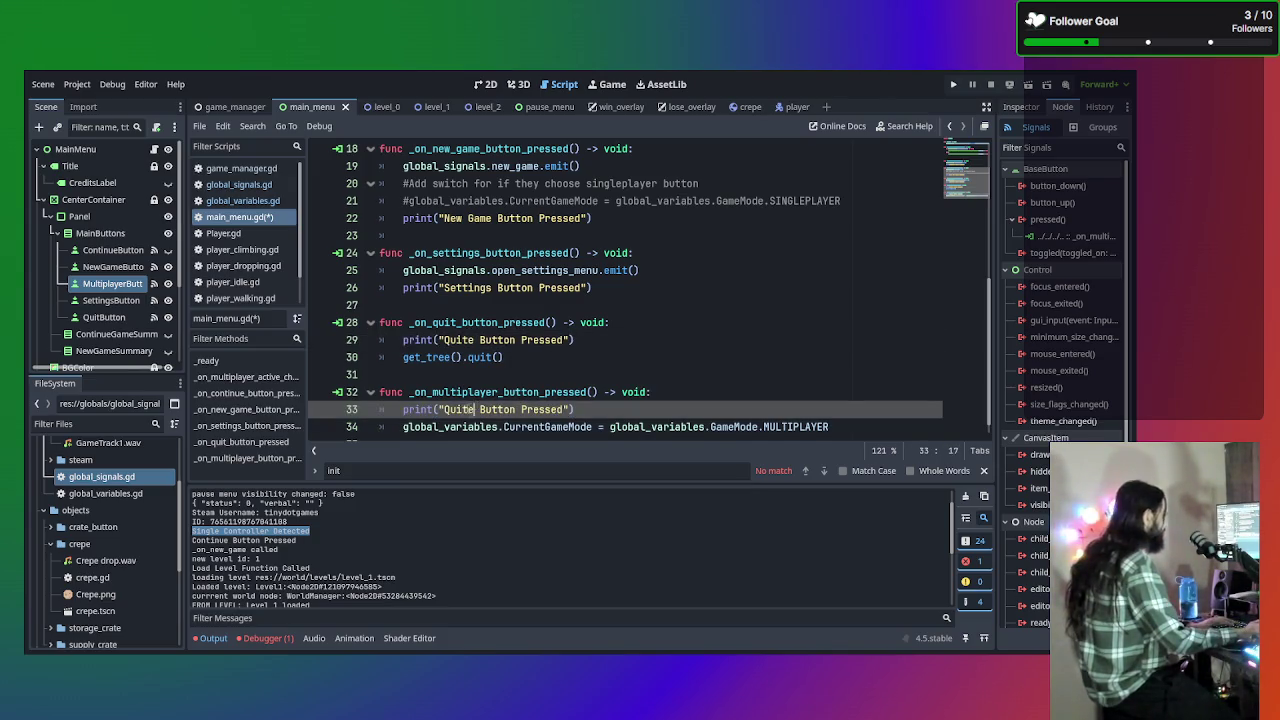
{"action": "key", "text": "Right"}
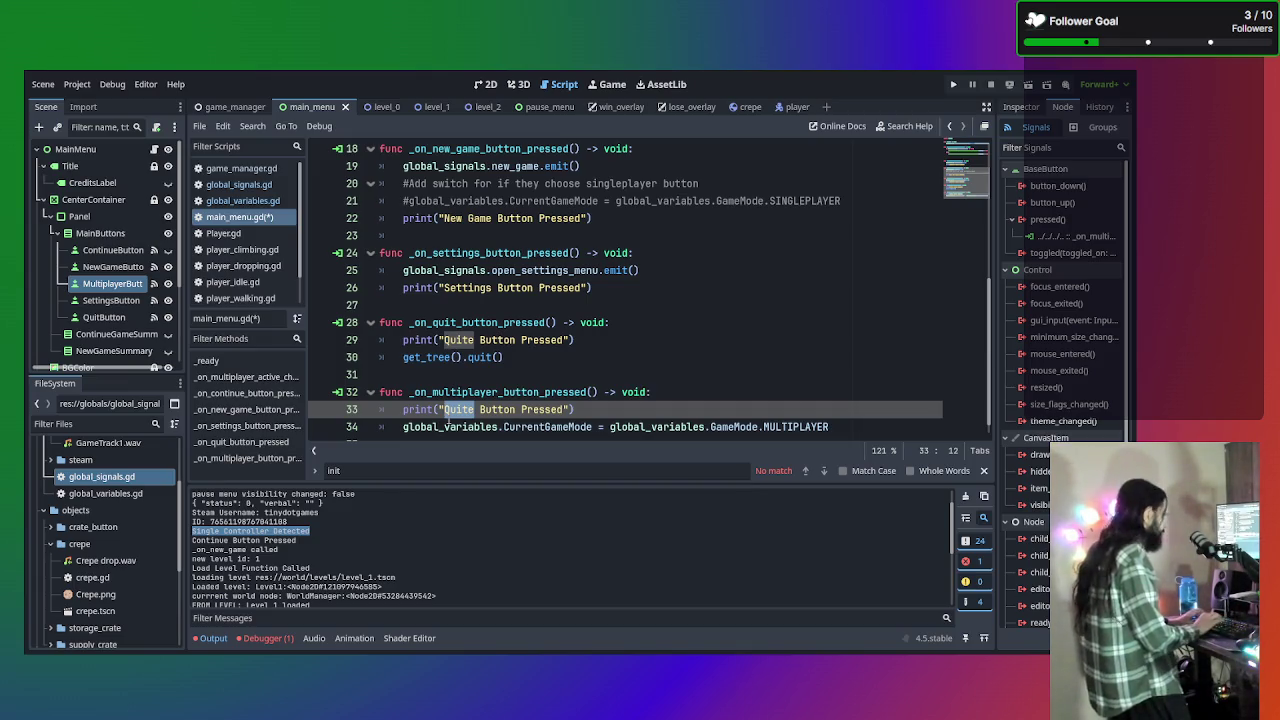
{"action": "type", "text": "Multipa"}
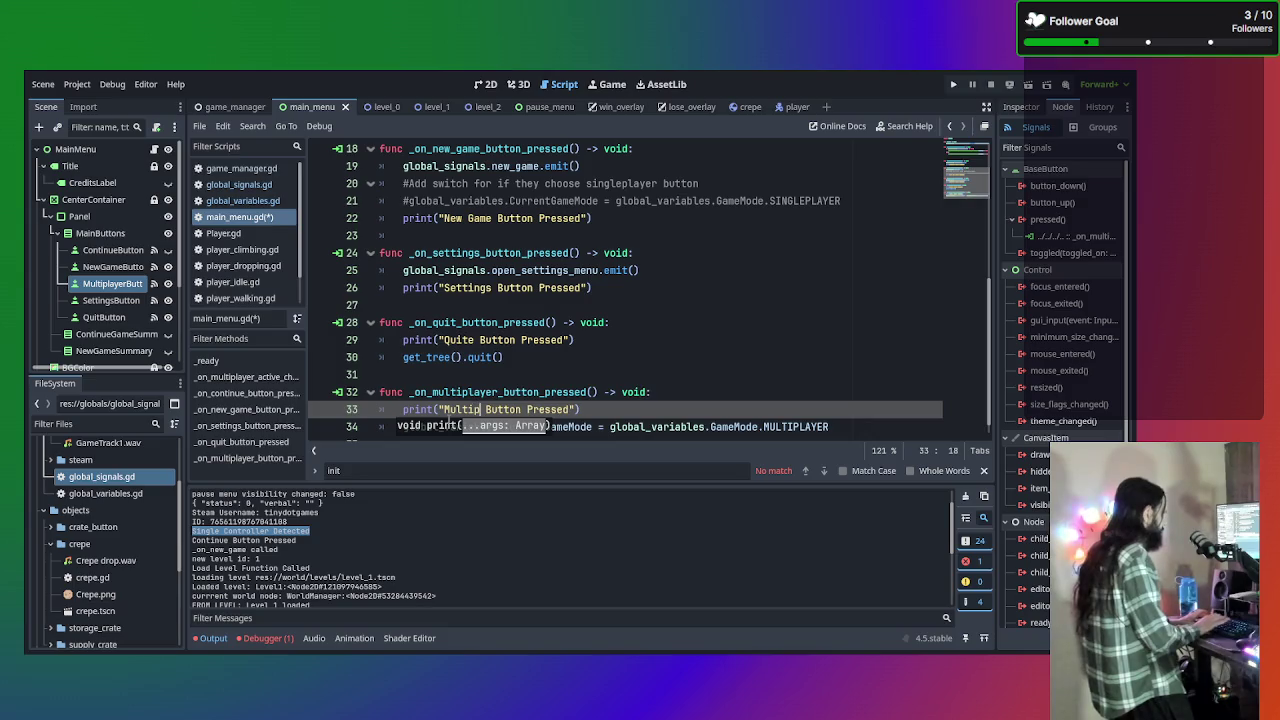
{"action": "key", "text": "BackSpace"}
{"action": "type", "text": "layer"}
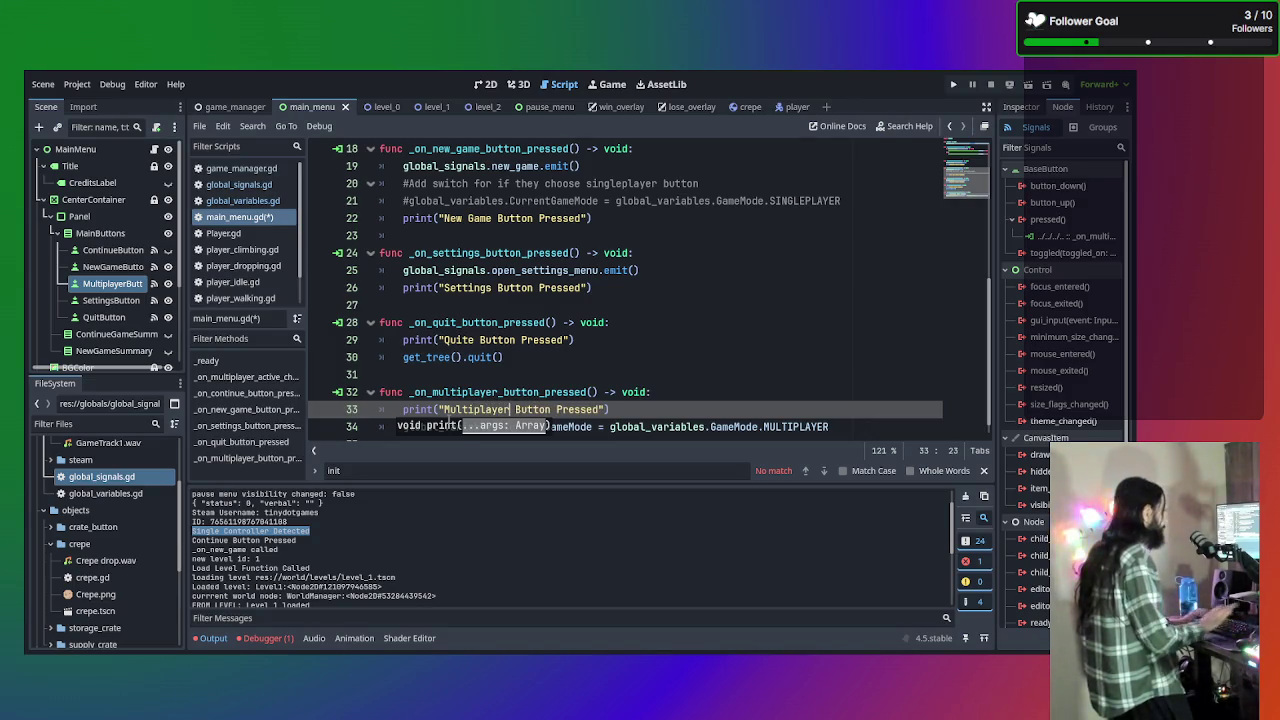
{"action": "key", "text": "ctrl+s"}
{"action": "left_click", "coordinate": [791, 357]}
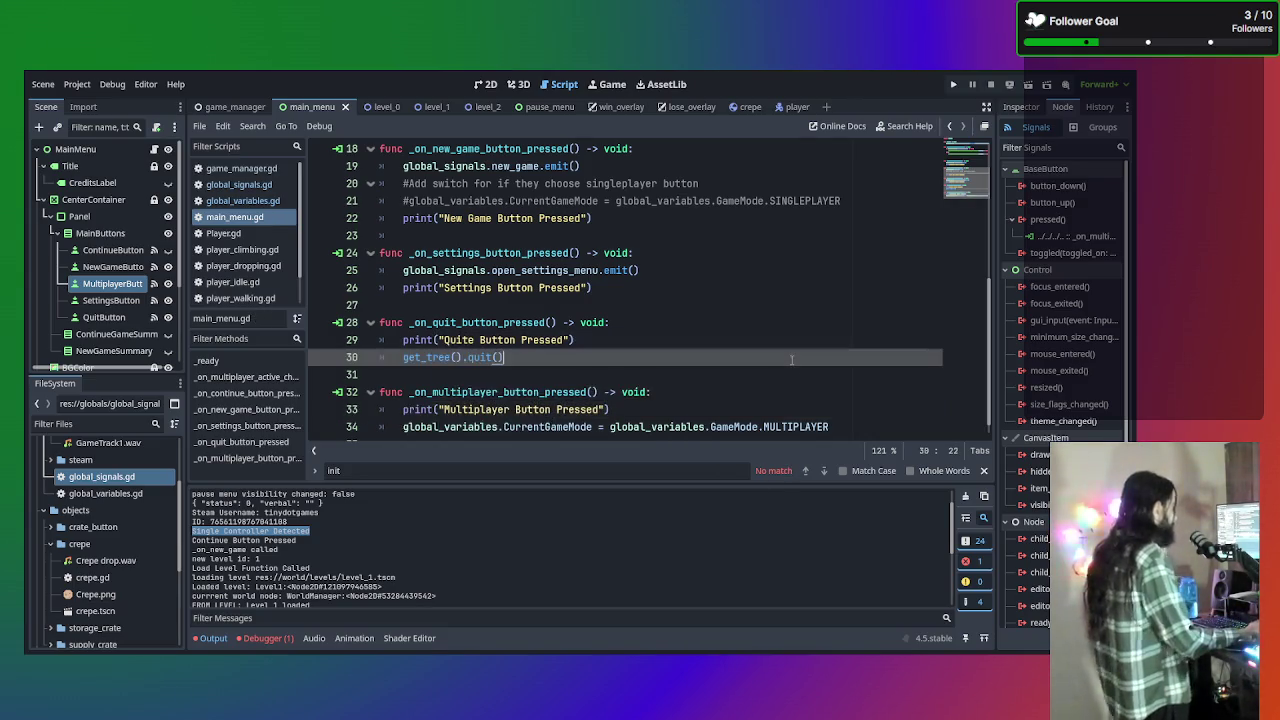
{"action": "scroll", "coordinate": [791, 357], "scroll_direction": "up", "scroll_amount": 6}
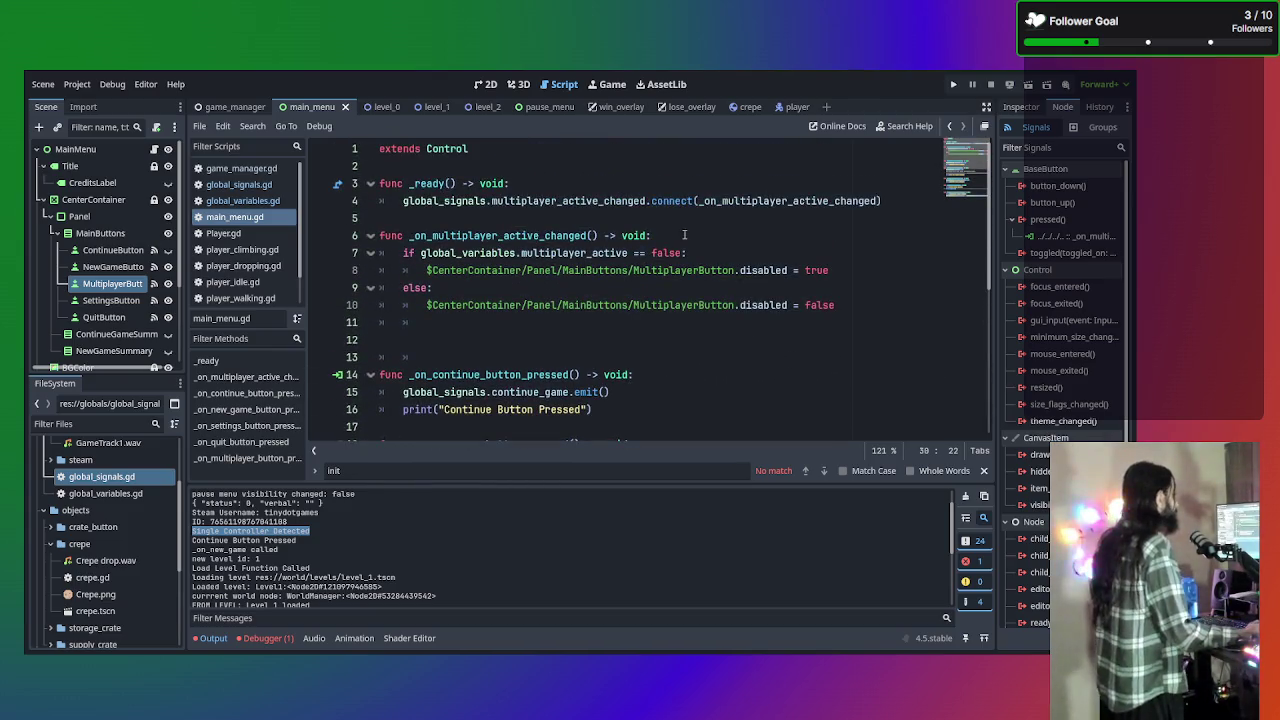
{"action": "key", "text": "F5"}
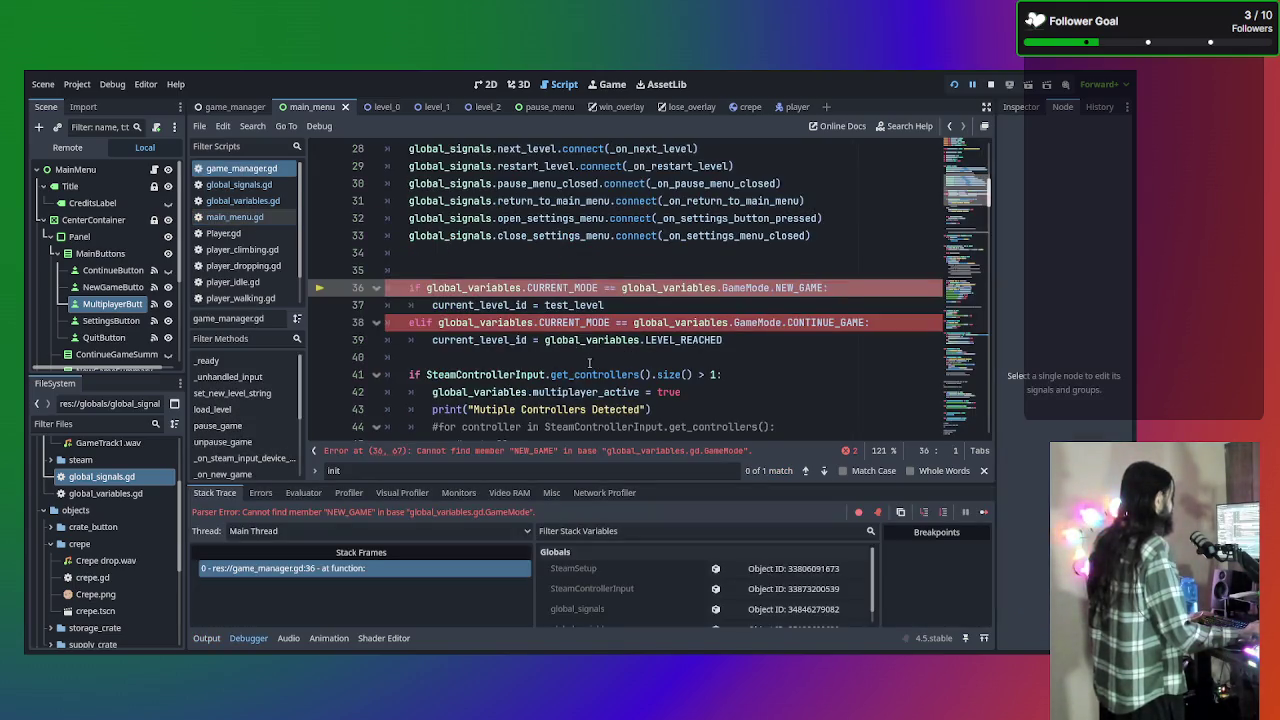
{"action": "scroll", "coordinate": [714, 355], "scroll_direction": "down", "scroll_amount": 3}
{"action": "scroll", "coordinate": [700, 350], "scroll_direction": "up", "scroll_amount": 5}
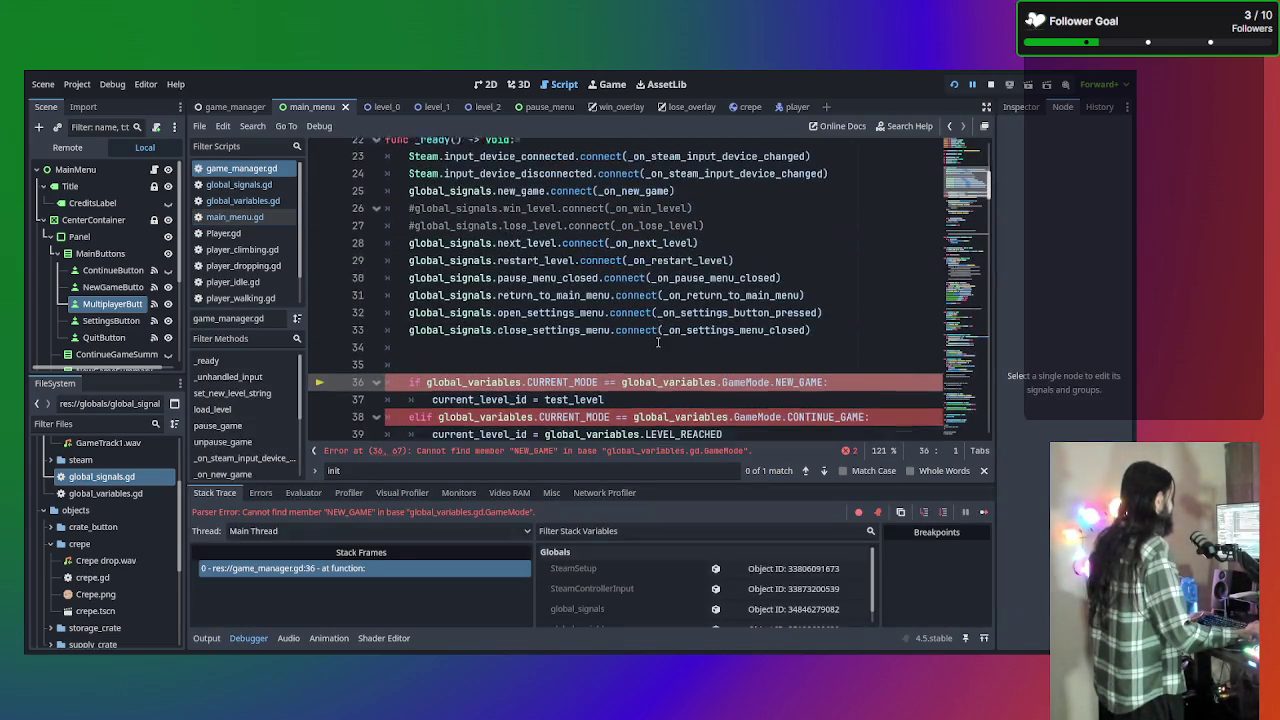
{"action": "scroll", "coordinate": [664, 361], "scroll_direction": "down", "scroll_amount": 1}
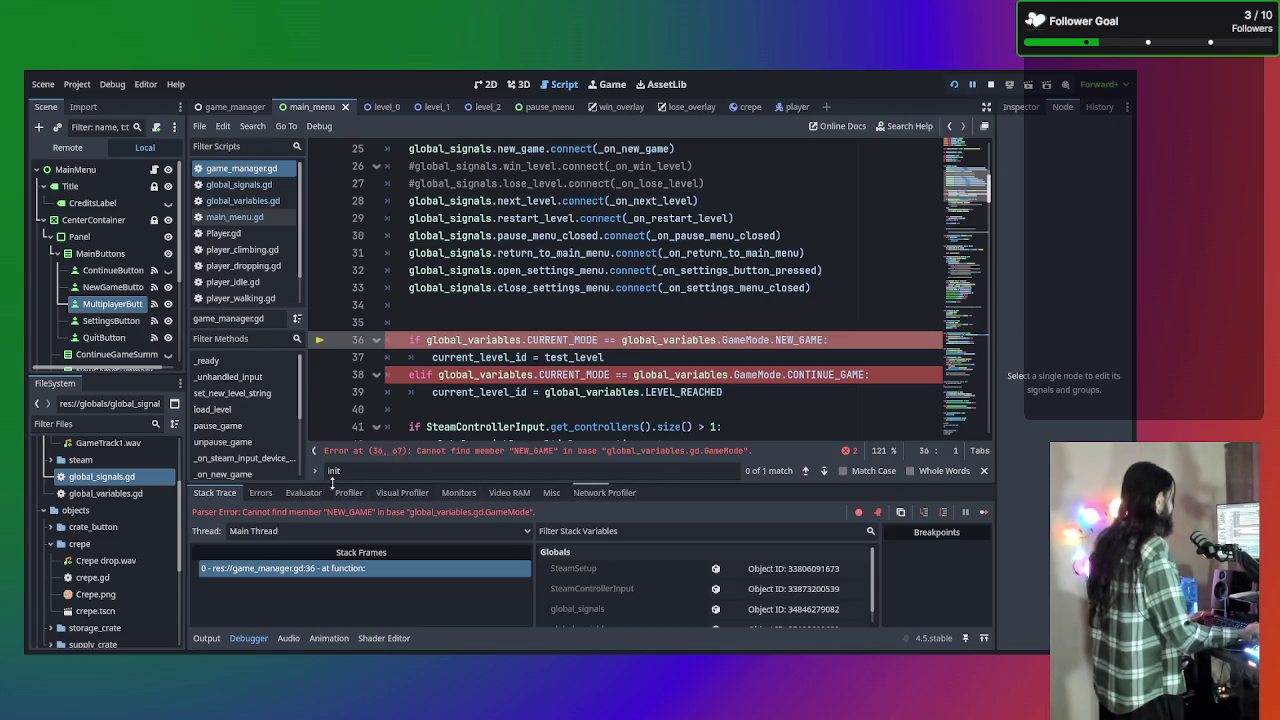
{"action": "scroll", "coordinate": [480, 440], "scroll_direction": "down", "scroll_amount": 1}
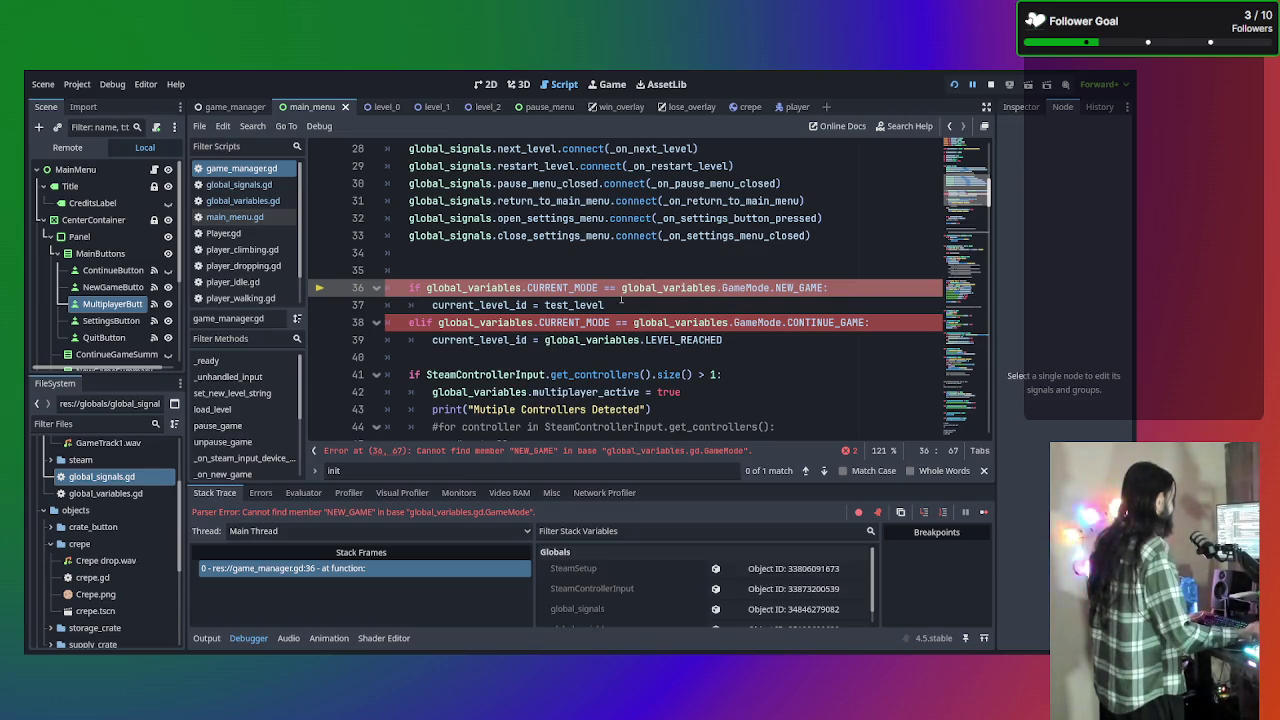
{"action": "left_click", "coordinate": [597, 287]}
{"action": "left_click_drag", "start_coordinate": [597, 287], "coordinate": [528, 287]}
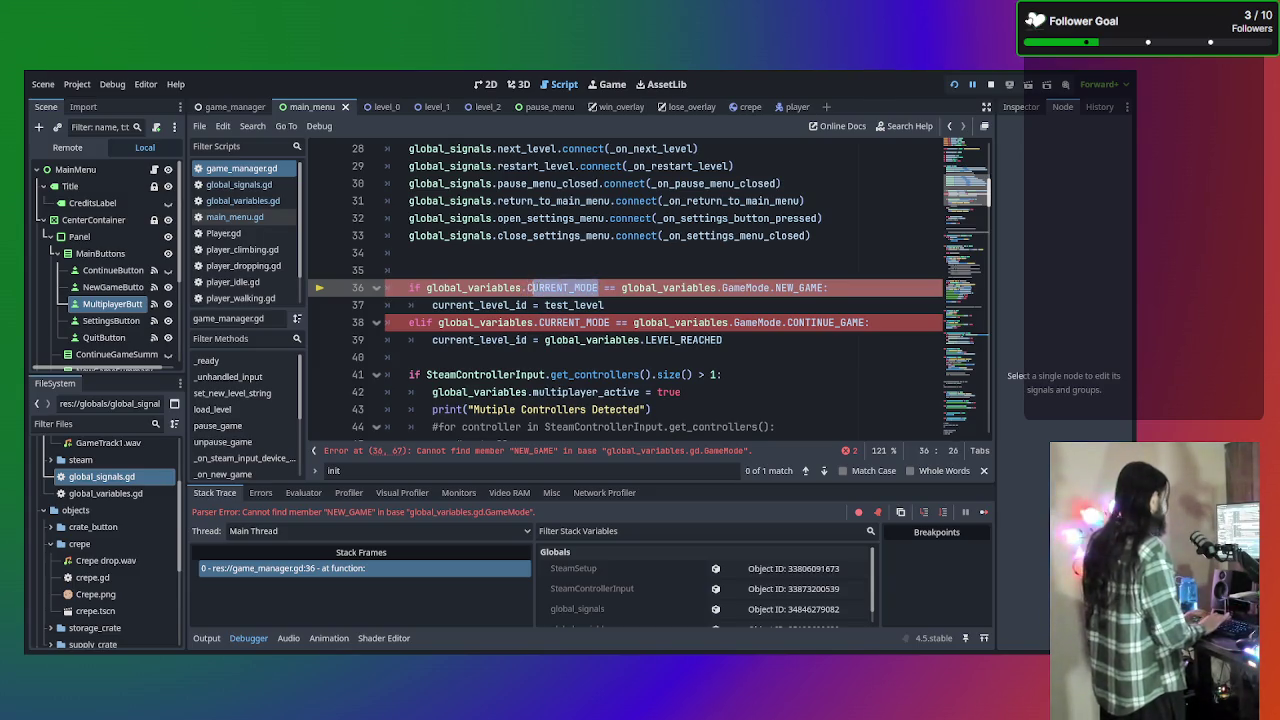
{"action": "type", "text": "Cur"}
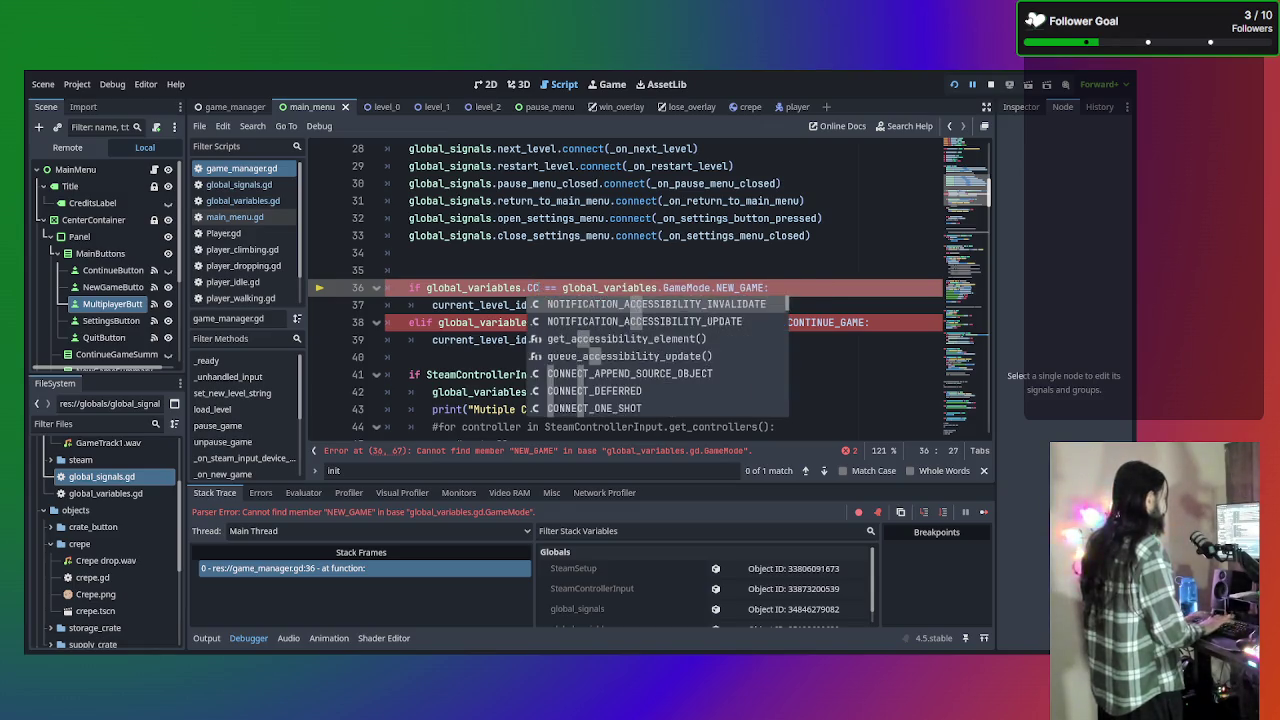
{"action": "key", "text": "Return"}
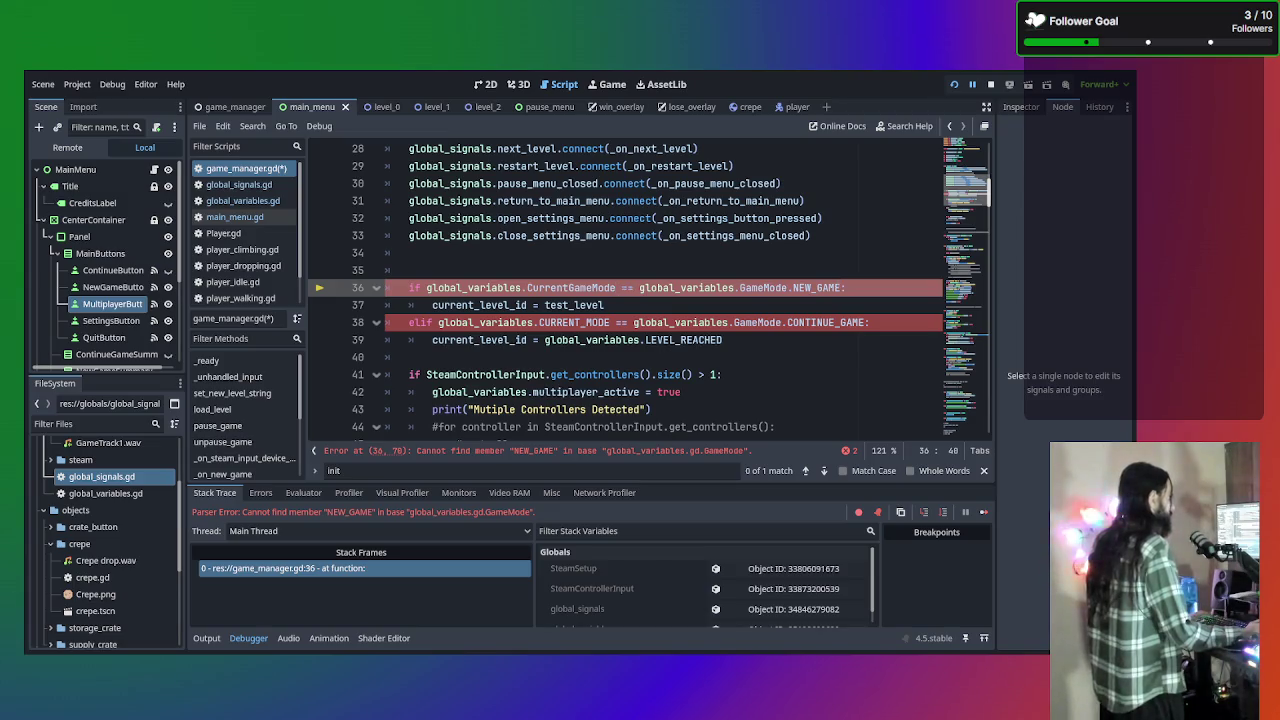
{"action": "double_click", "coordinate": [817, 288]}
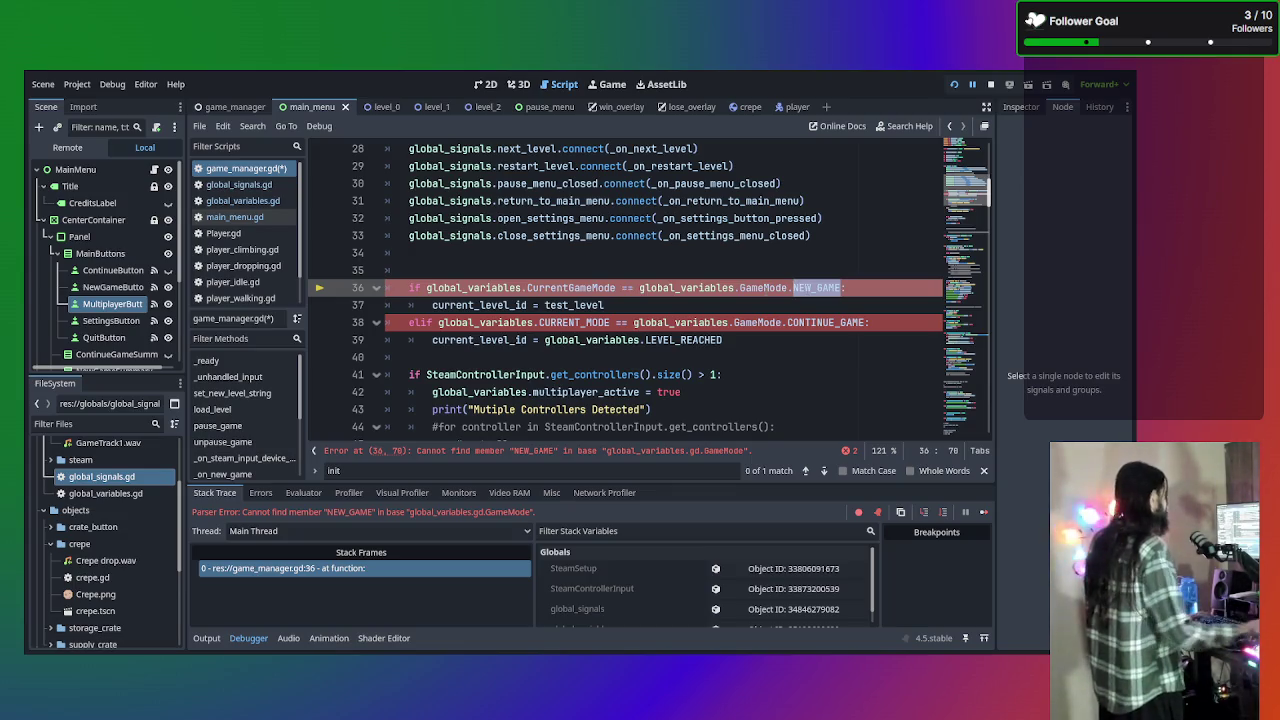
{"action": "left_click", "coordinate": [234, 202]}
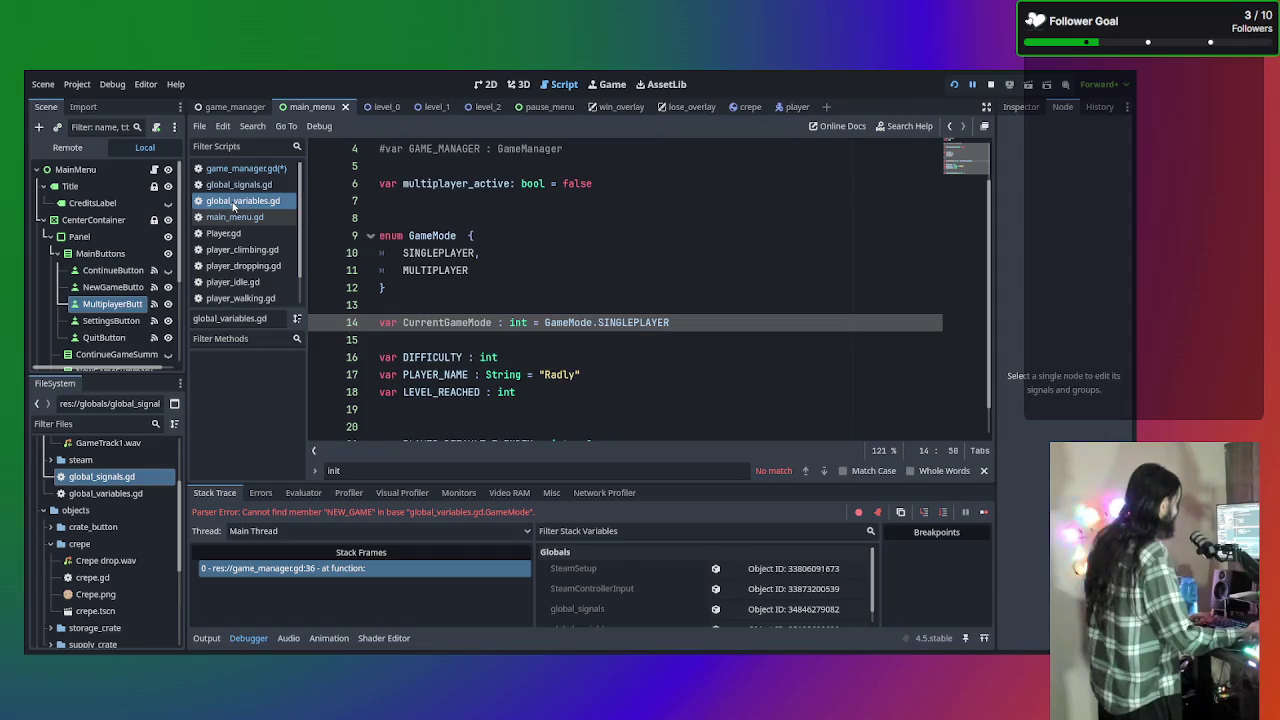
{"action": "left_click", "coordinate": [240, 168]}
{"action": "type", "text": "SIN"}
{"action": "key", "text": "Return"}
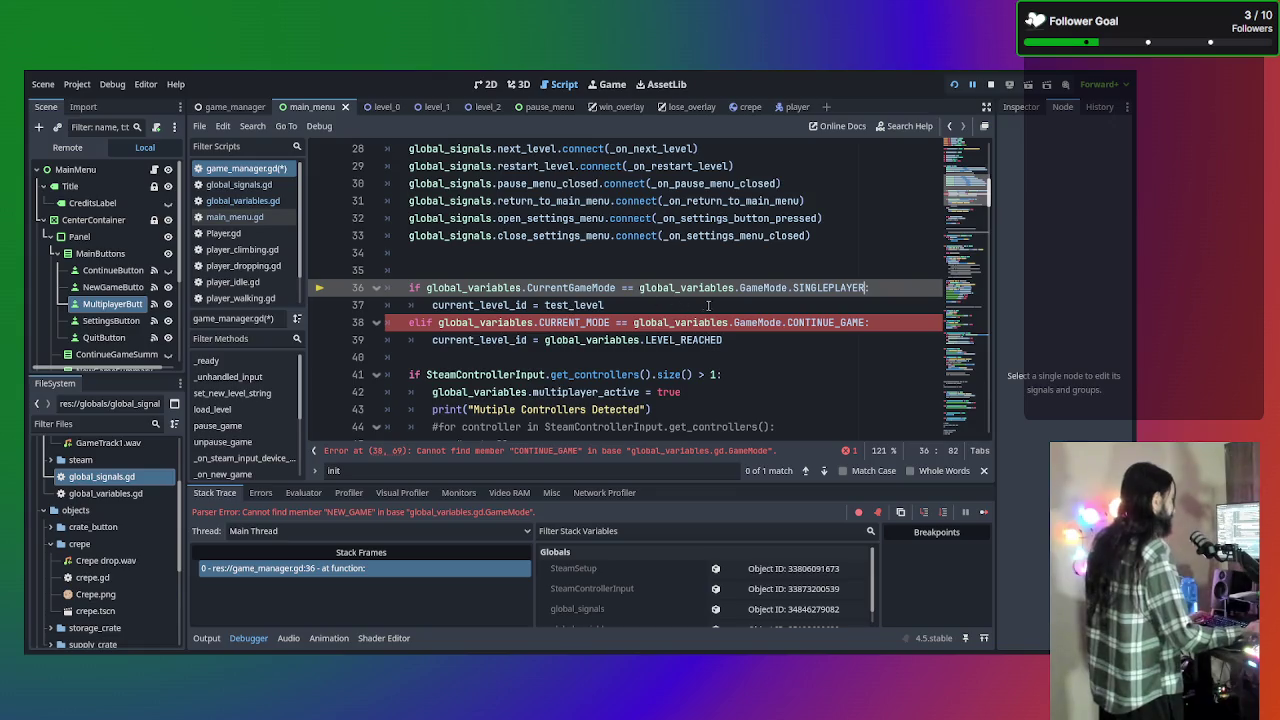
{"action": "left_click_drag", "start_coordinate": [864, 323], "coordinate": [318, 316]}
{"action": "left_click", "coordinate": [784, 328]}
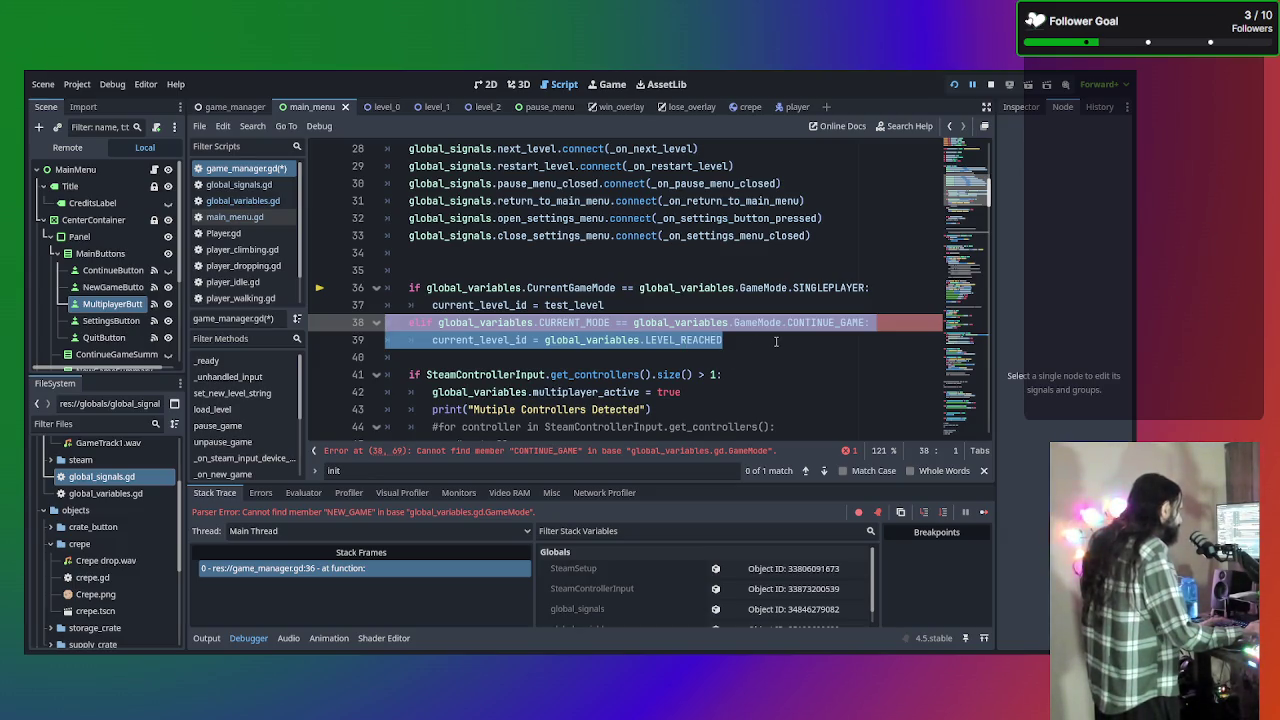
{"action": "key", "text": "shift+Up"}
{"action": "key", "text": "shift+Up"}
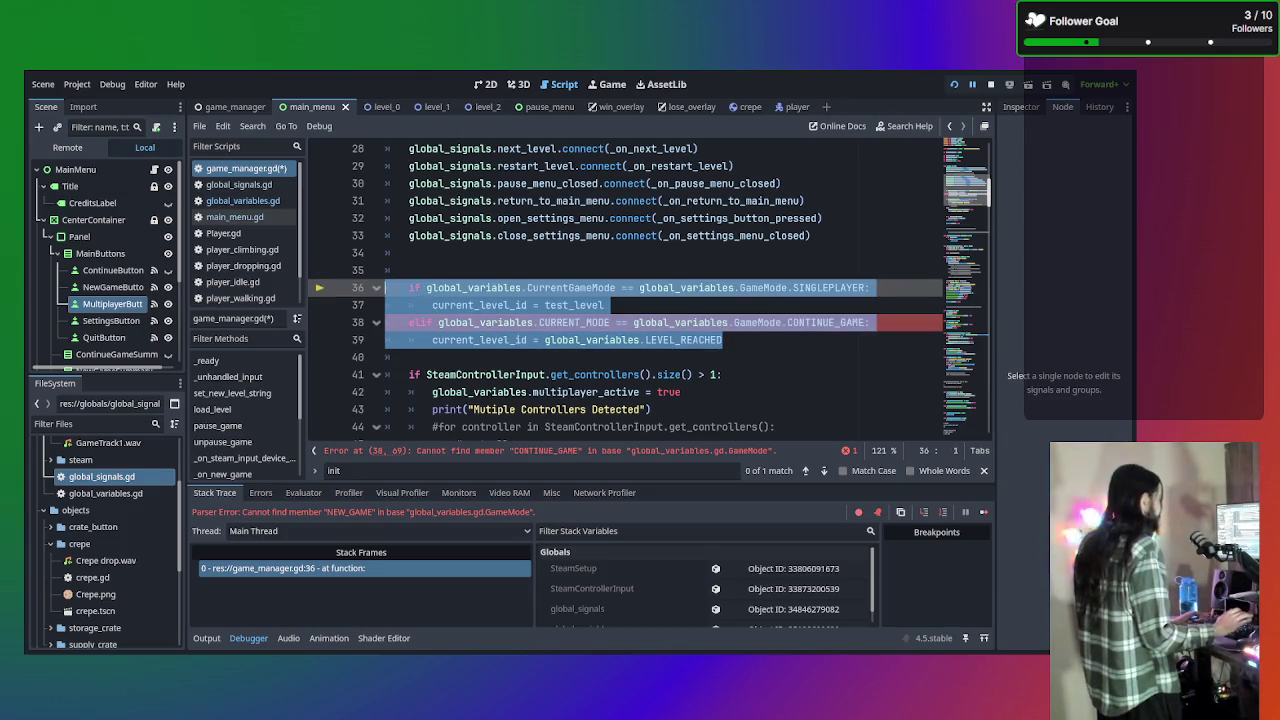
{"action": "key", "text": "ctrl+z"}
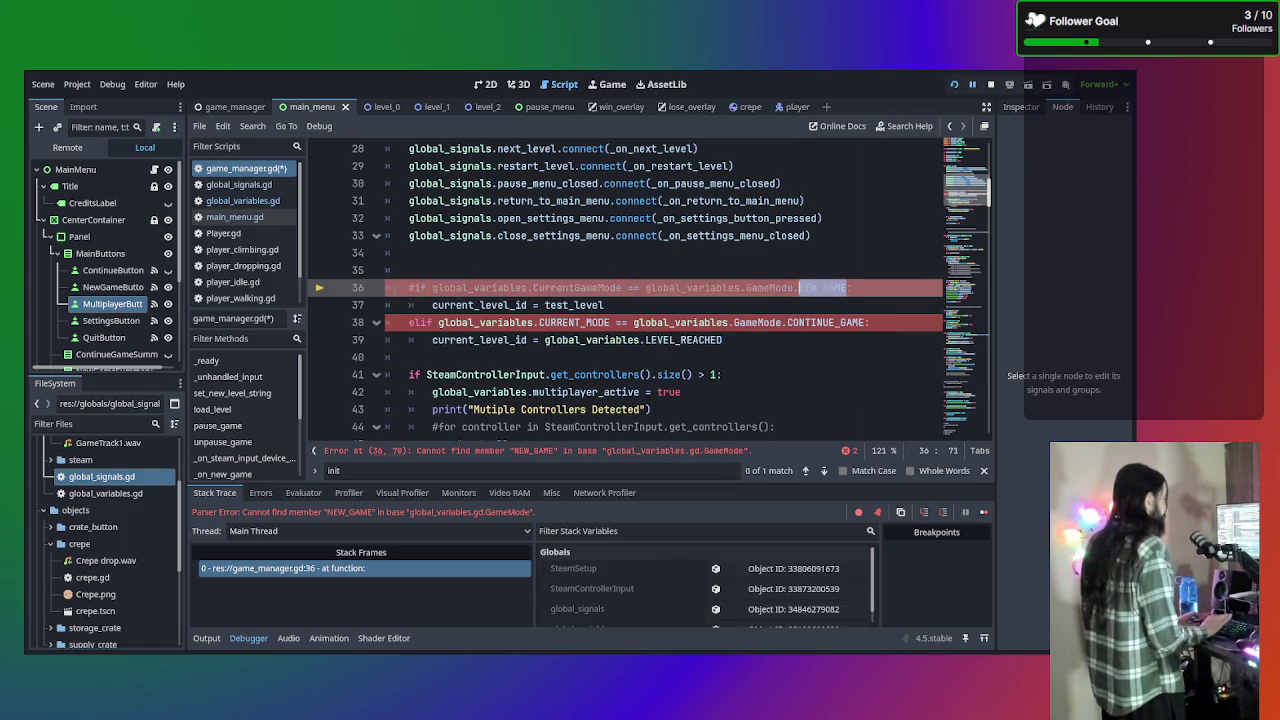
{"action": "key", "text": "ctrl+z"}
{"action": "key", "text": "ctrl+z"}
{"action": "key", "text": "ctrl+z"}
{"action": "key", "text": "ctrl+z"}
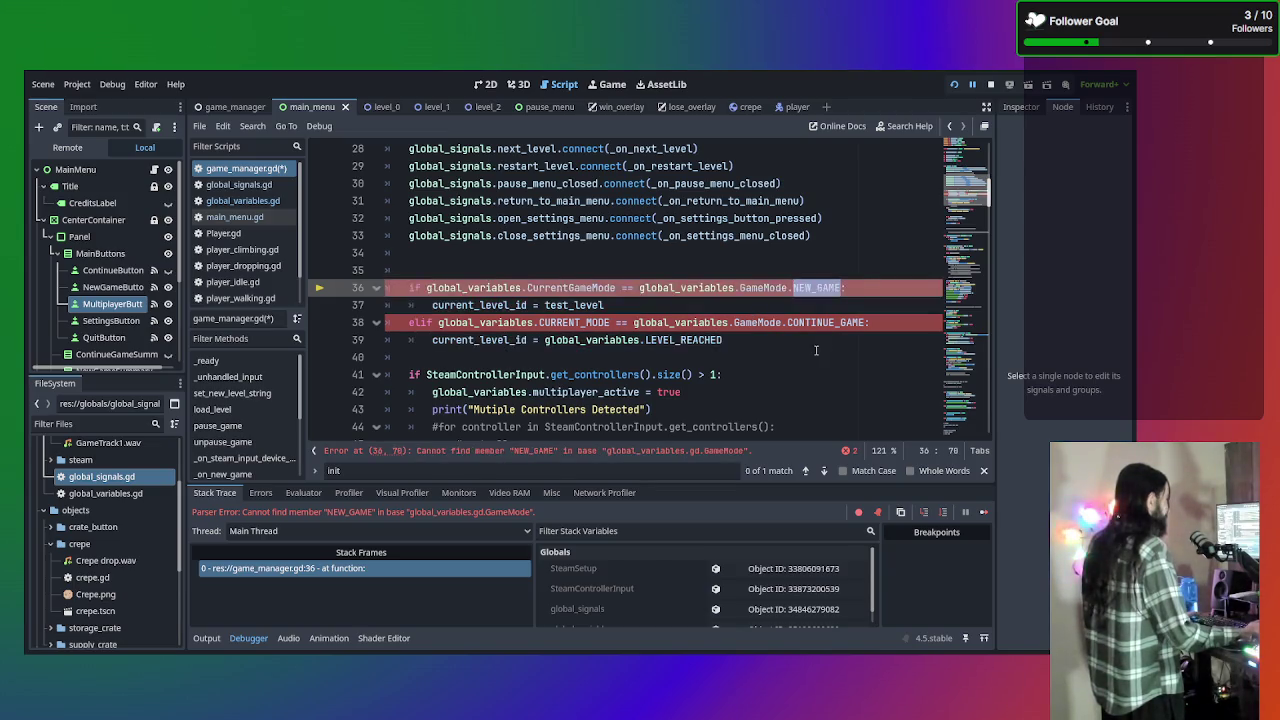
{"action": "key", "text": "ctrl+z"}
{"action": "key", "text": "ctrl+z"}
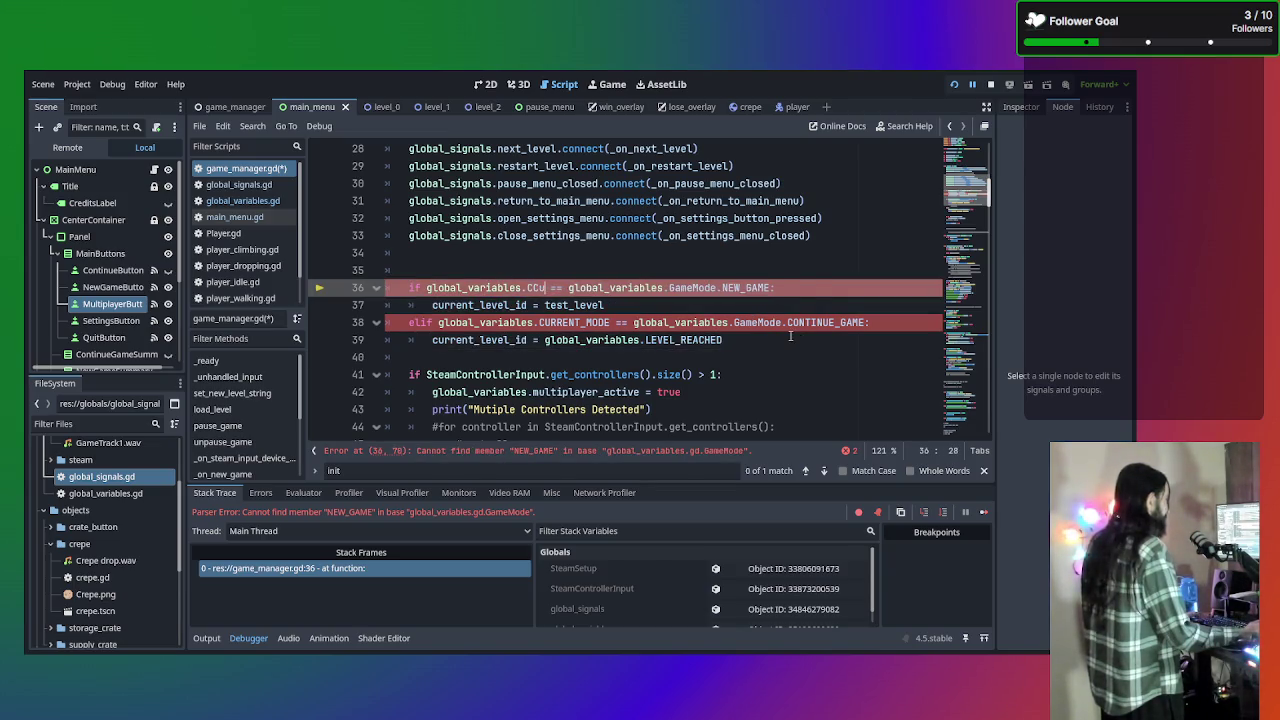
{"action": "left_click", "coordinate": [781, 340]}
{"action": "mouse_move", "coordinate": [781, 340]}
{"action": "left_mouse_down"}
{"action": "mouse_move", "coordinate": [430, 289]}
{"action": "mouse_move", "coordinate": [341, 291]}
{"action": "left_mouse_up"}
Comment out the game-mode checks on lines 36–39 and add blank lines below them
{"action": "key", "text": "ctrl+k"}
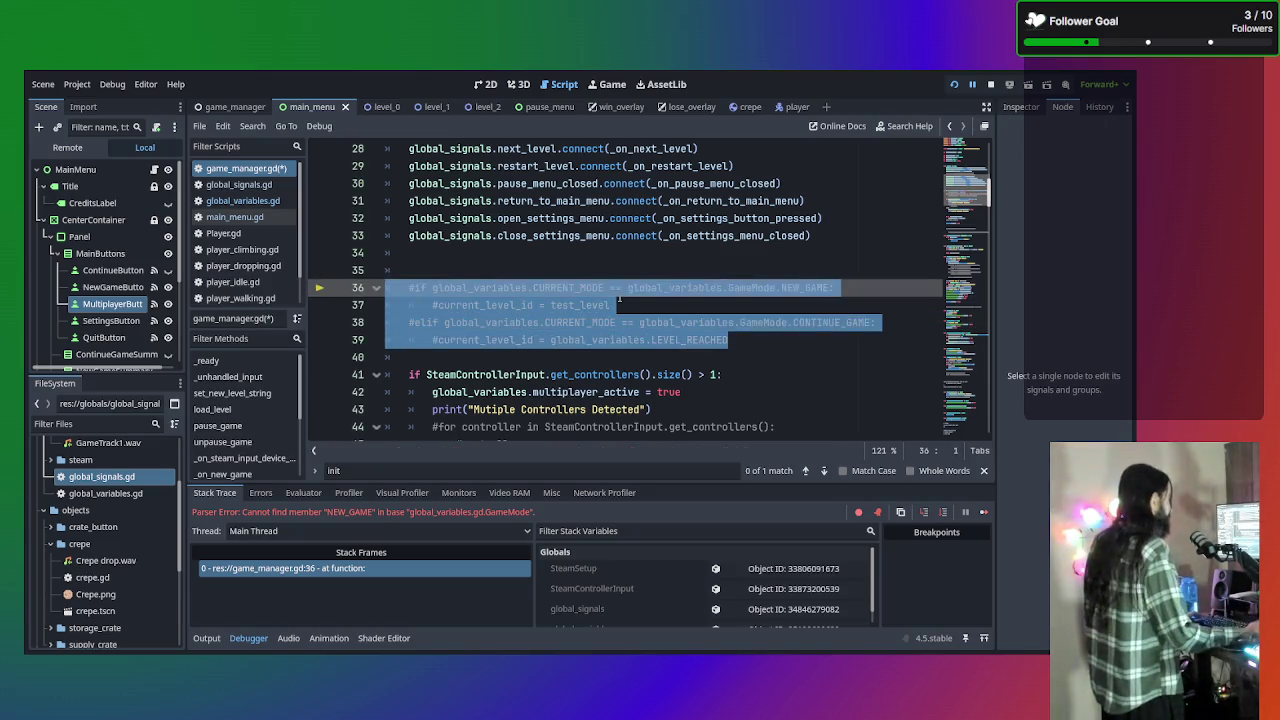
{"action": "left_click", "coordinate": [796, 347]}
{"action": "key", "text": "Return"}
{"action": "key", "text": "Return"}
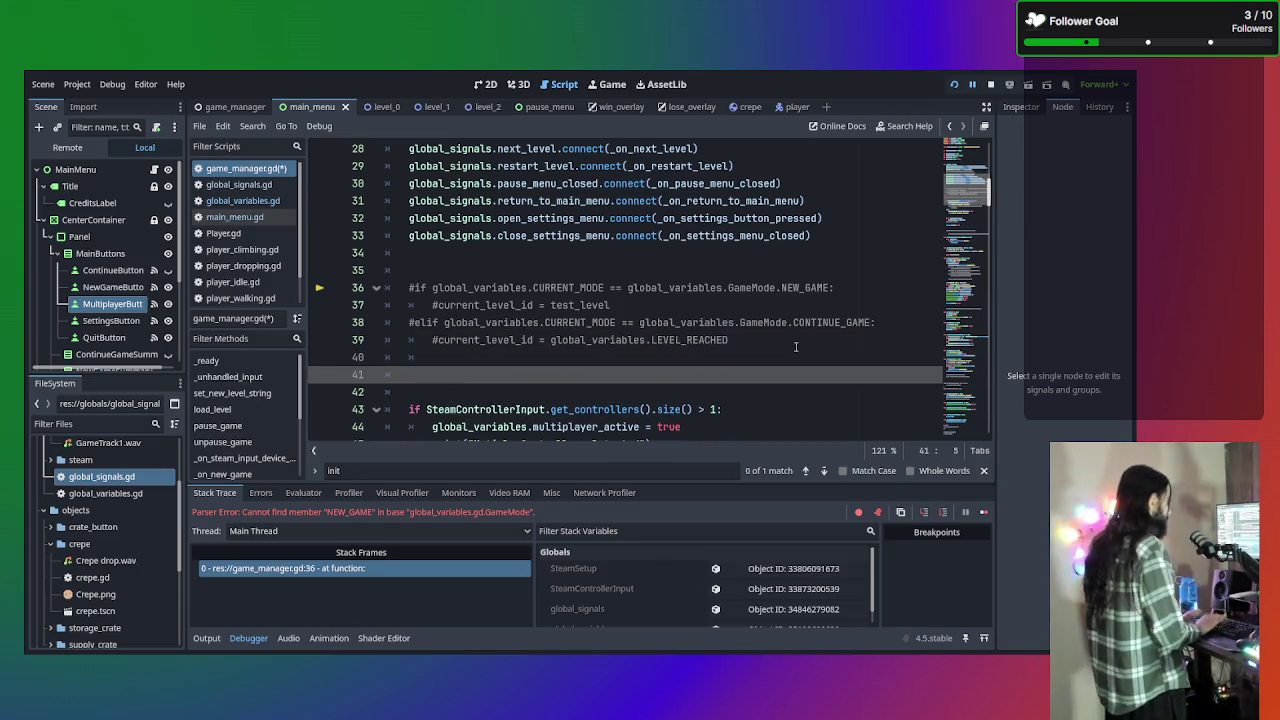
{"action": "type", "text": "if"}
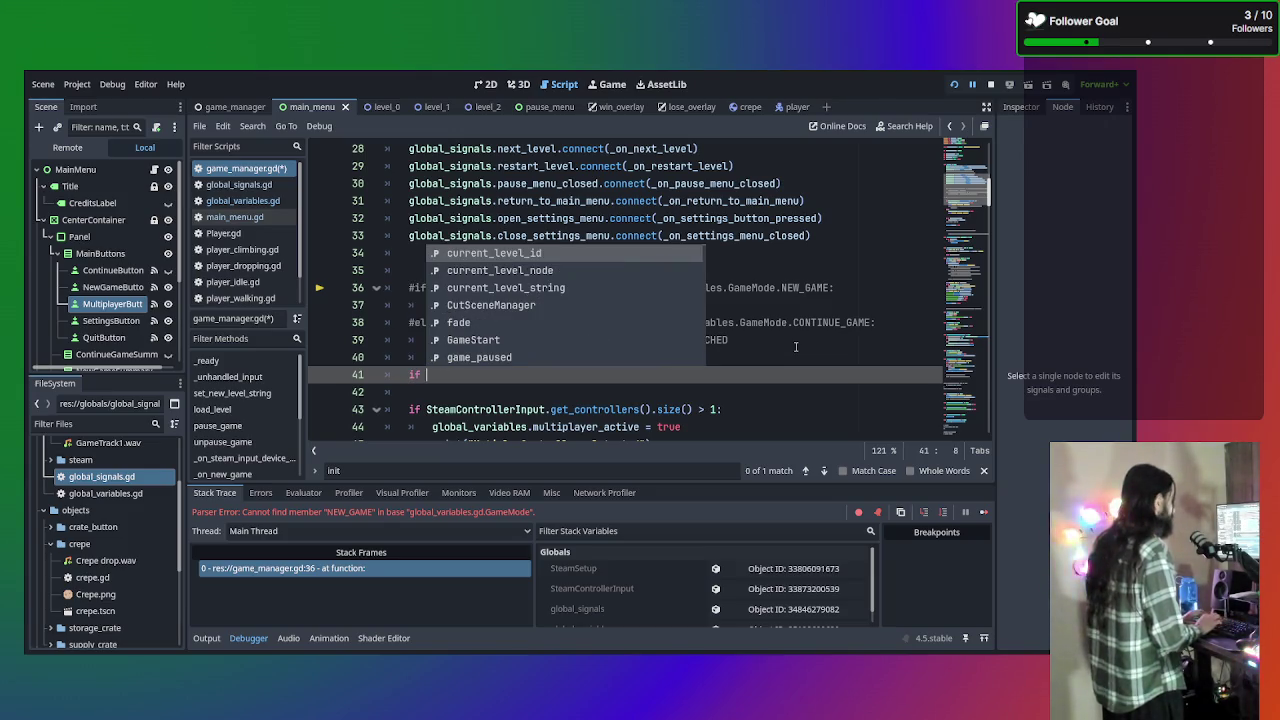
{"action": "key", "text": "BackSpace"}
{"action": "key", "text": "BackSpace"}
{"action": "key", "text": "BackSpace"}
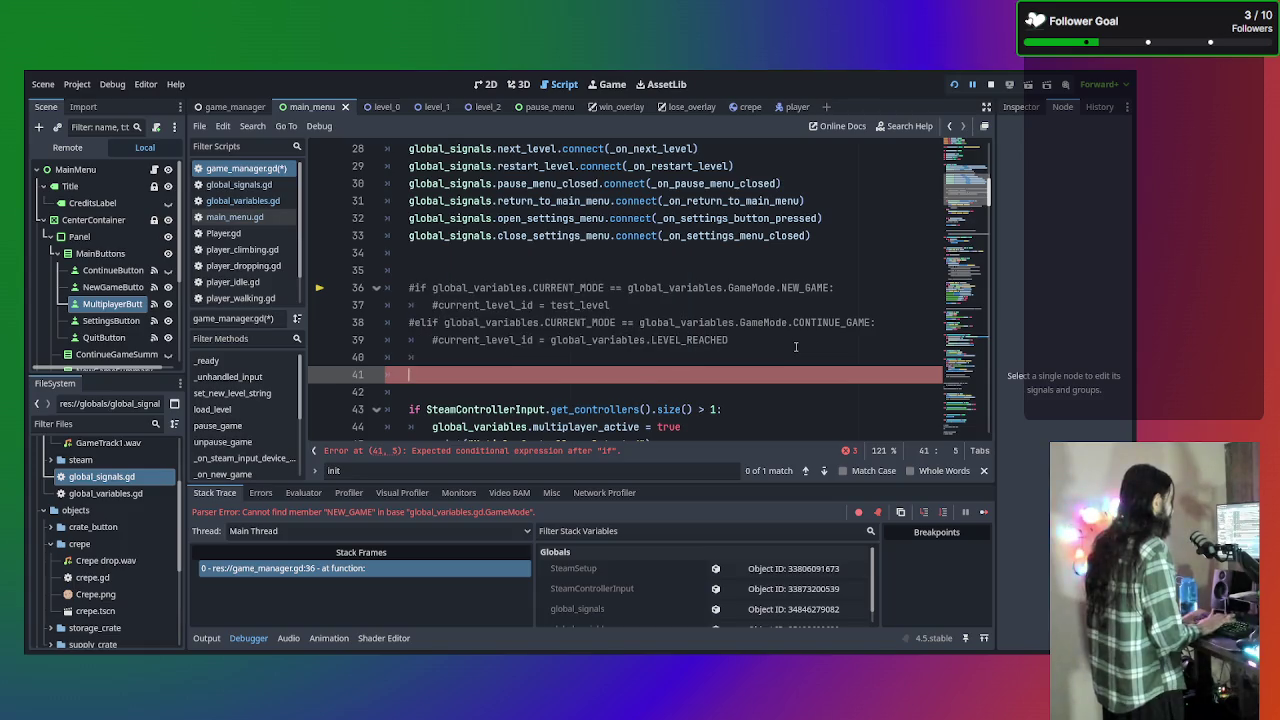
Put an unindented current_level_id = test_level on line 40, plus a 'WILL NEED TO ADD CODE' reminder comment
{"action": "left_click", "coordinate": [625, 304]}
{"action": "mouse_move", "coordinate": [625, 300]}
{"action": "left_mouse_down"}
{"action": "mouse_move", "coordinate": [410, 306]}
{"action": "mouse_move", "coordinate": [444, 312]}
{"action": "mouse_move", "coordinate": [433, 306]}
{"action": "left_mouse_up"}
{"action": "key", "text": "ctrl+c"}
{"action": "left_click", "coordinate": [440, 360]}
{"action": "key", "text": "ctrl+v"}
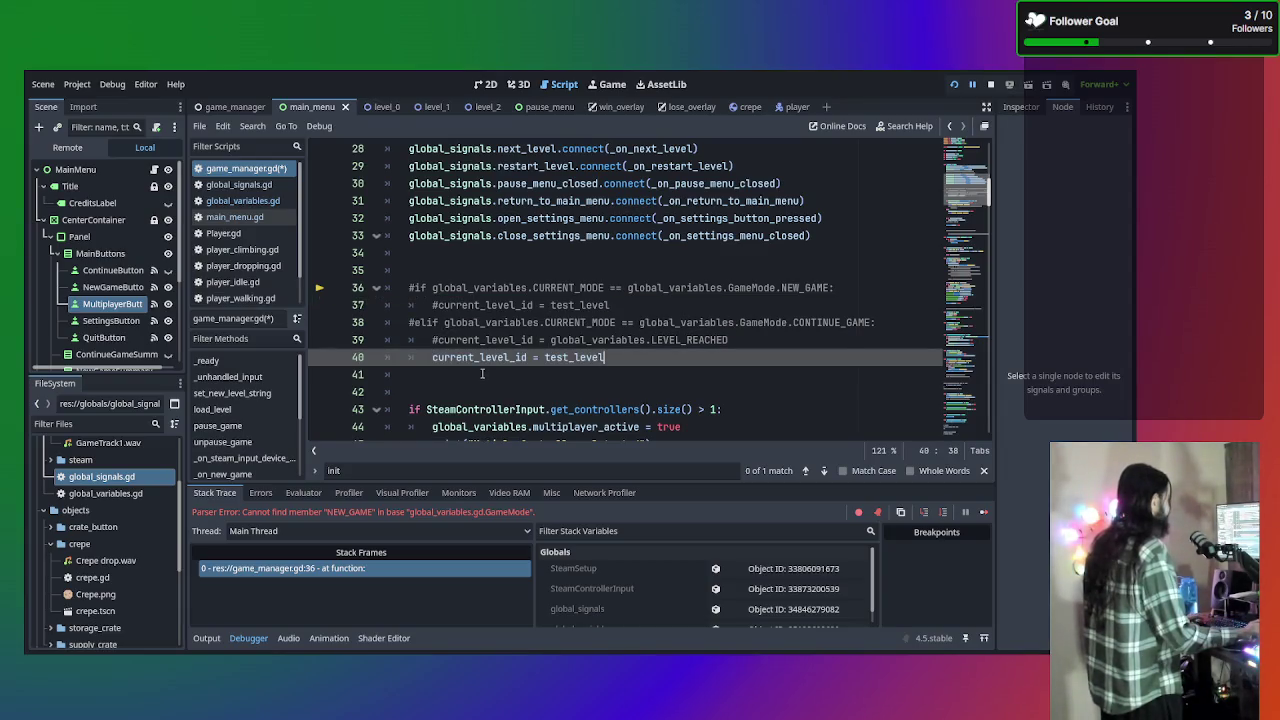
{"action": "key", "text": "Home"}
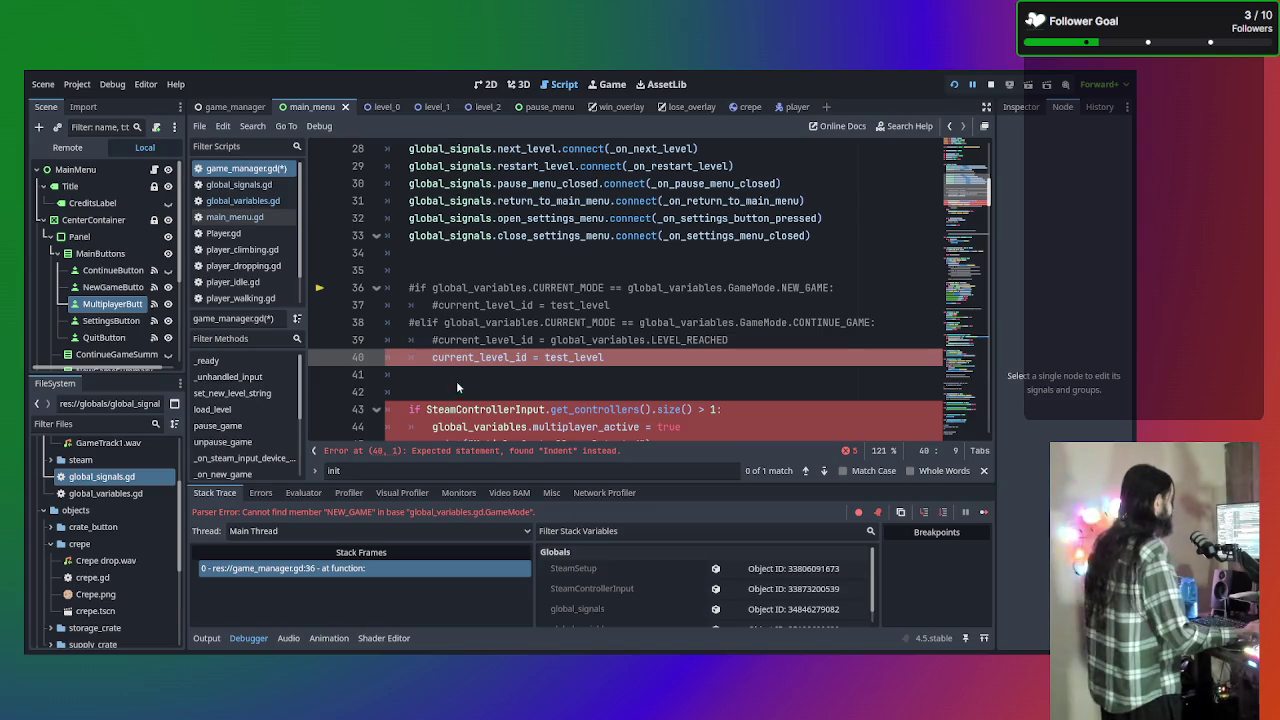
{"action": "key", "text": "BackSpace"}
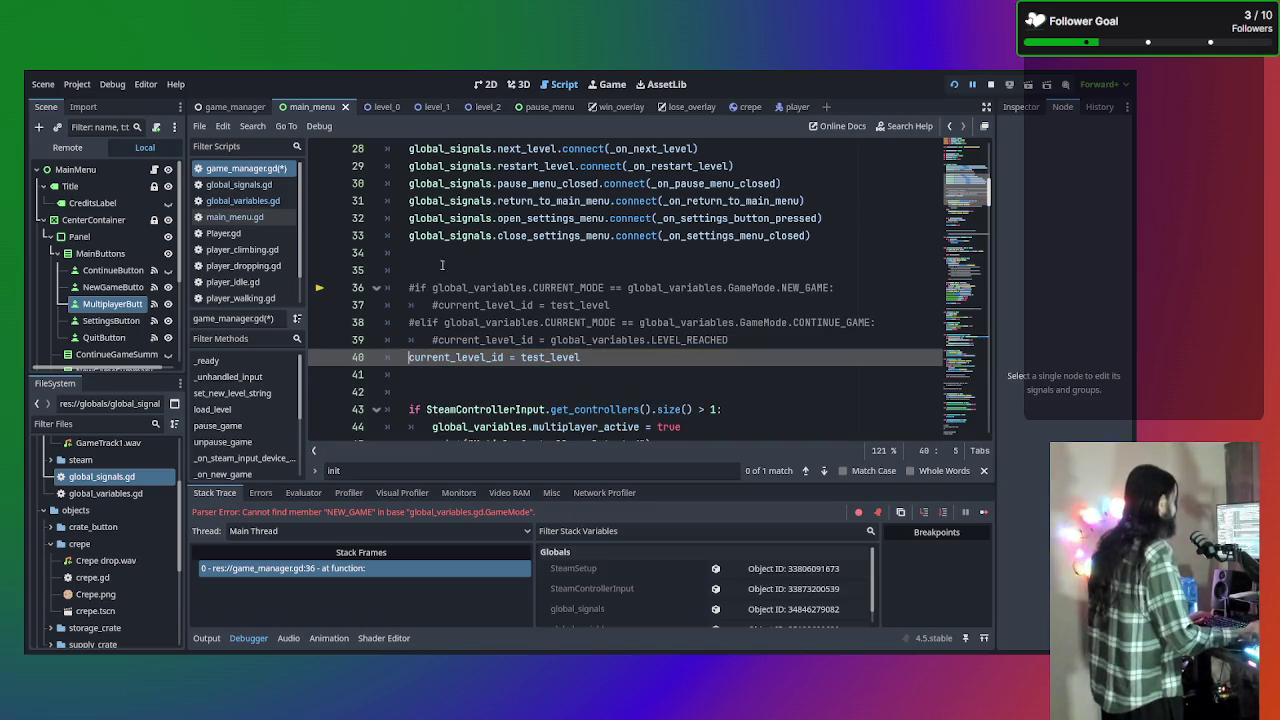
{"action": "left_click", "coordinate": [440, 269]}
{"action": "type", "text": "# "}
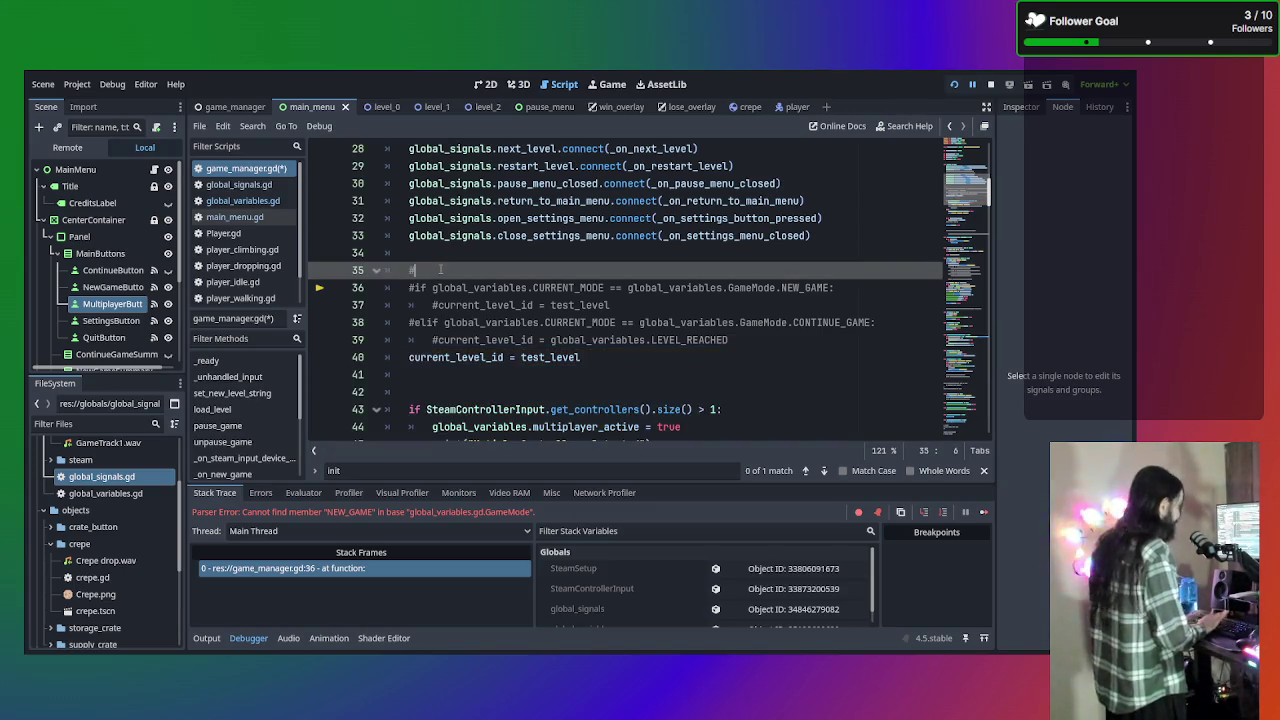
{"action": "type", "text": "WILL NEED TO "}
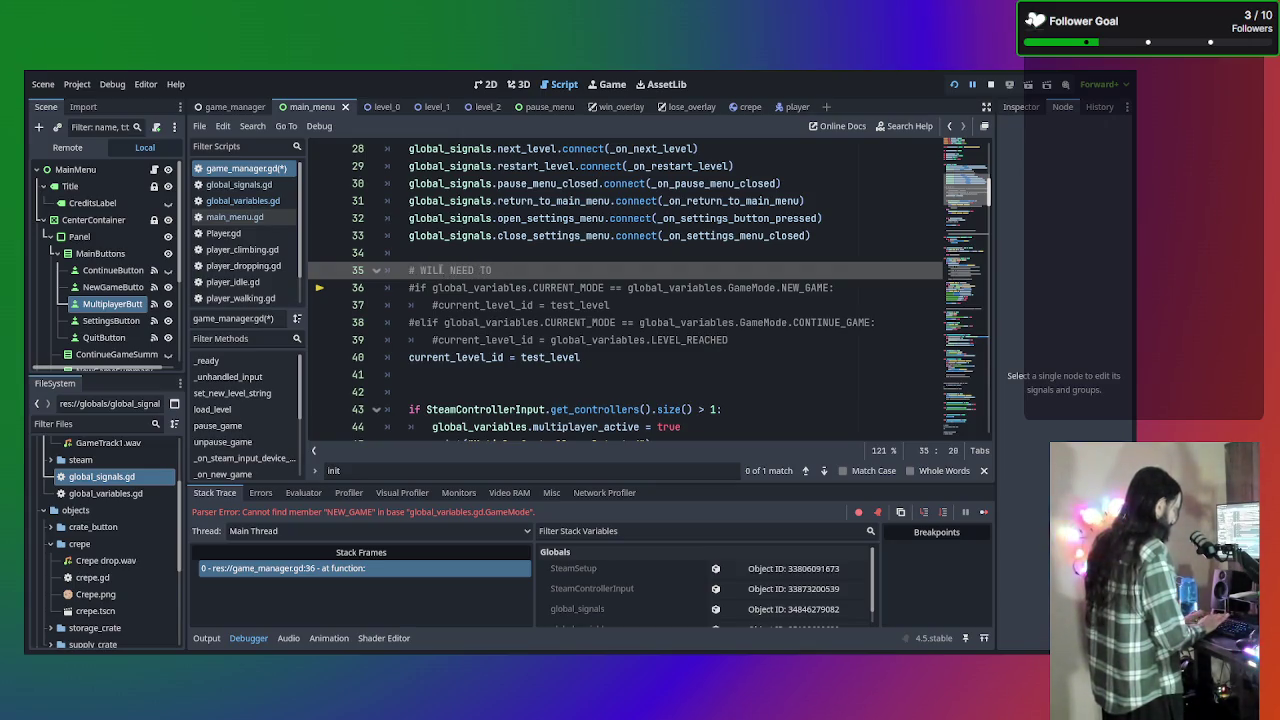
{"action": "type", "text": "ADD CODE "}
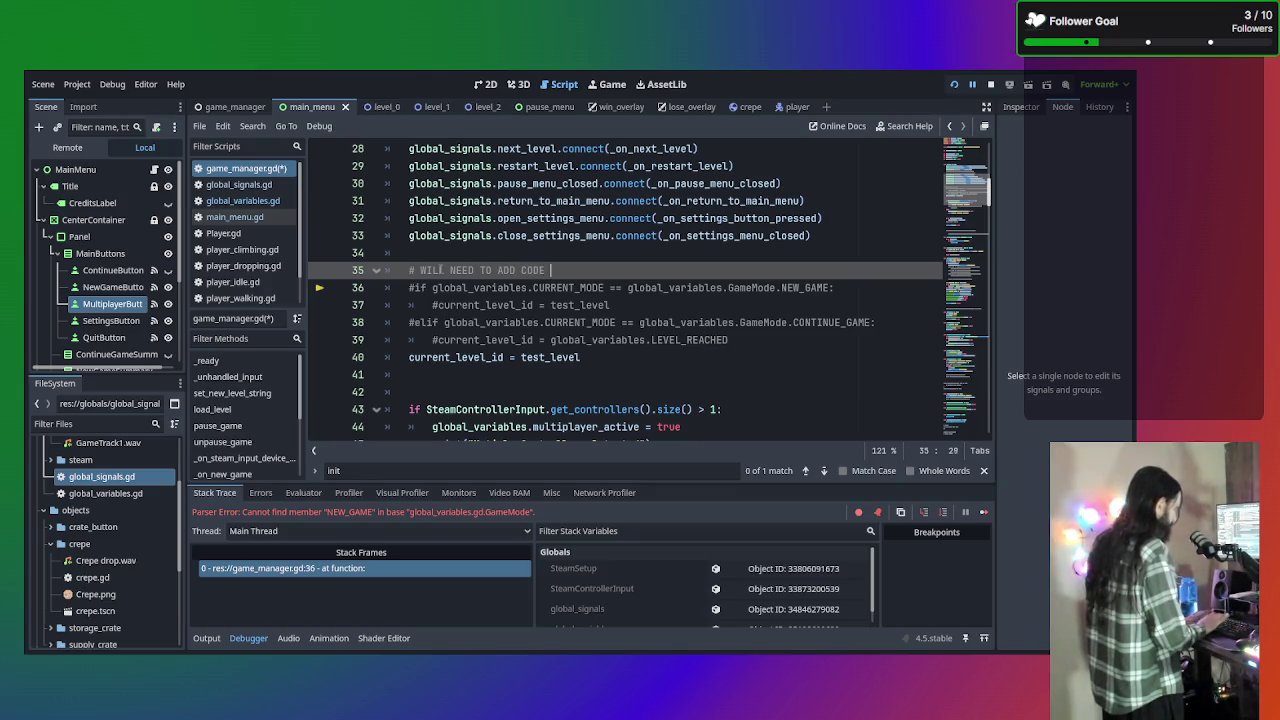
{"action": "type", "text": "TO SET CORRECT LEVEL "}
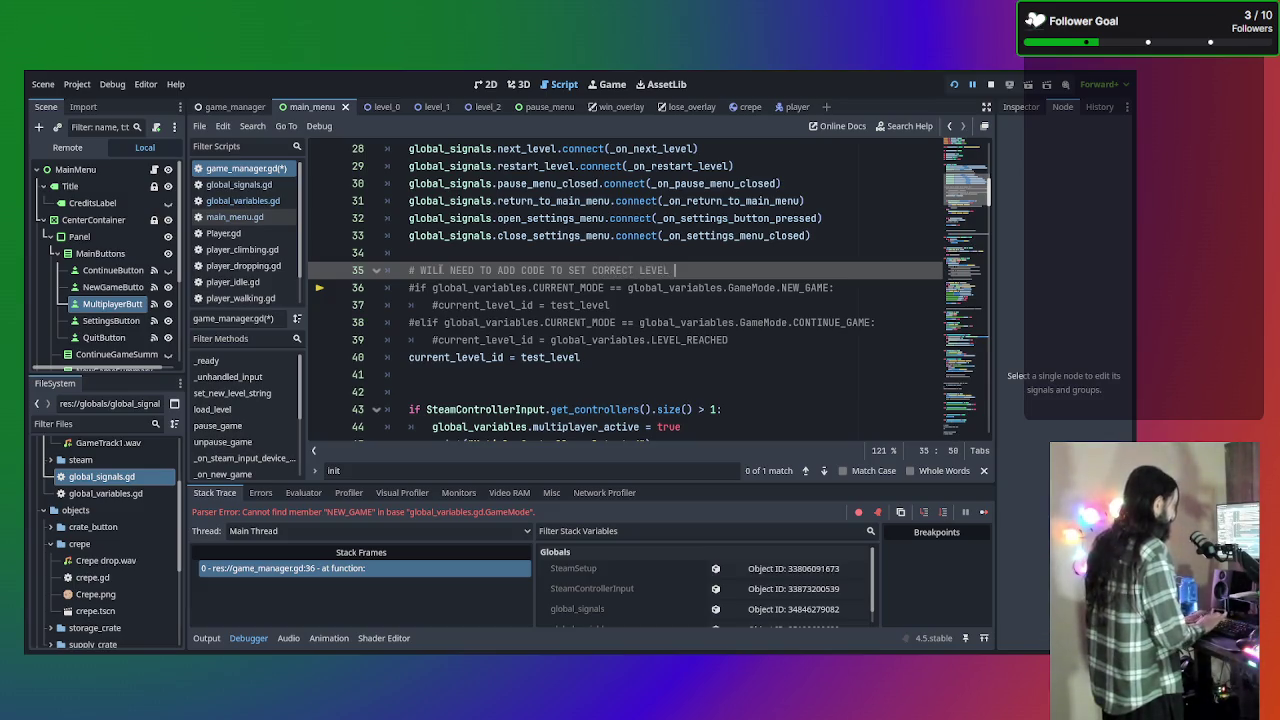
{"action": "type", "text": "IF CONTINUI"}
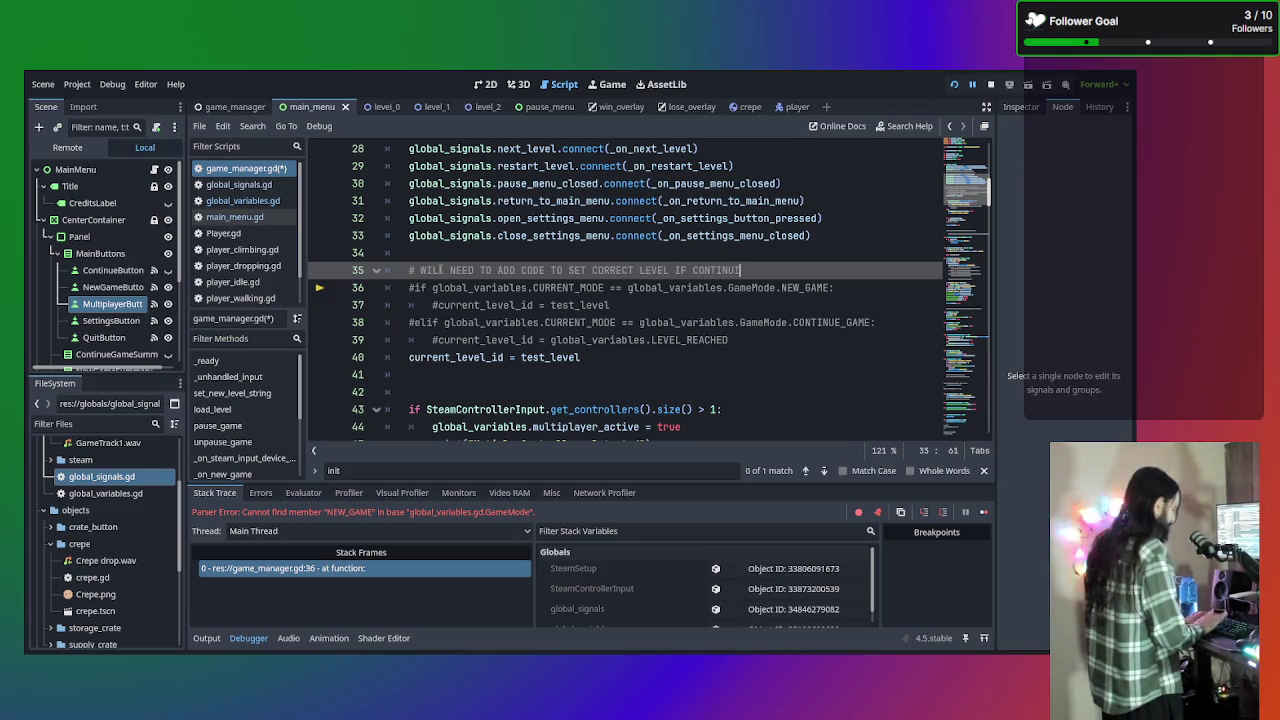
{"action": "type", "text": "NG GAME"}
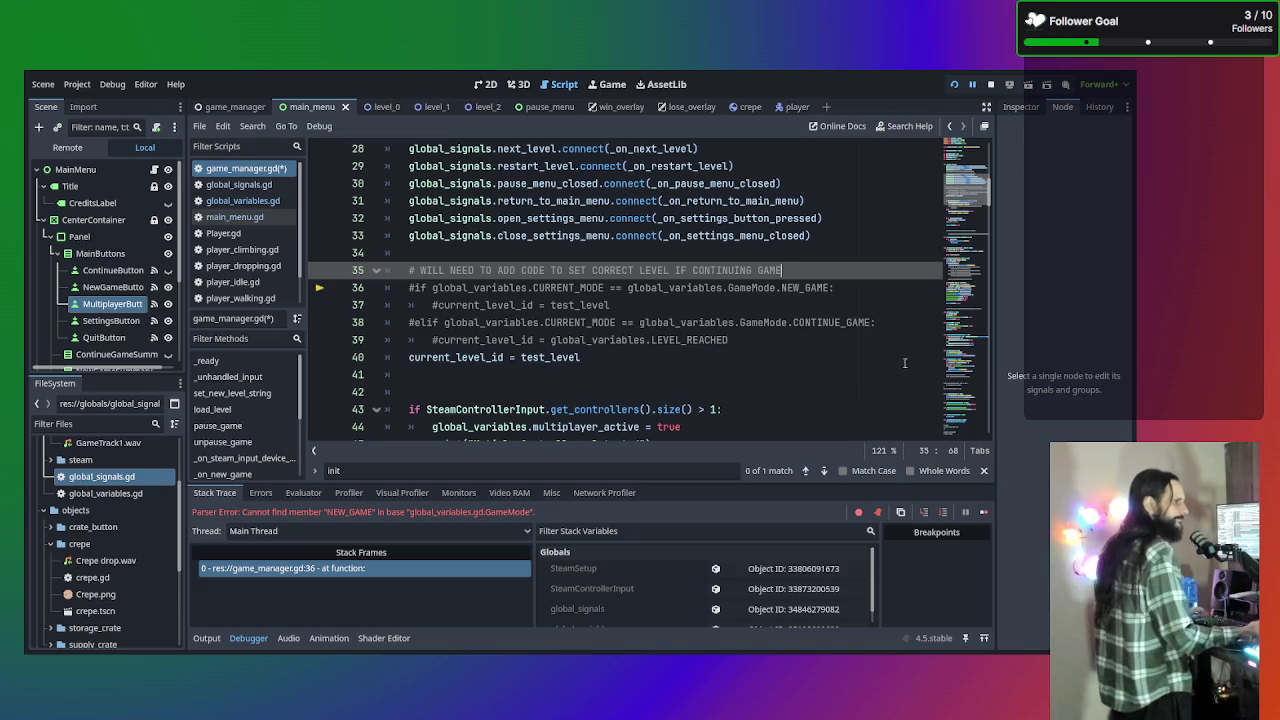
Review the multiplayer_active true/false assignments in game_manager.gd and save the script
{"action": "scroll", "coordinate": [800, 330], "scroll_direction": "down", "scroll_amount": 2}
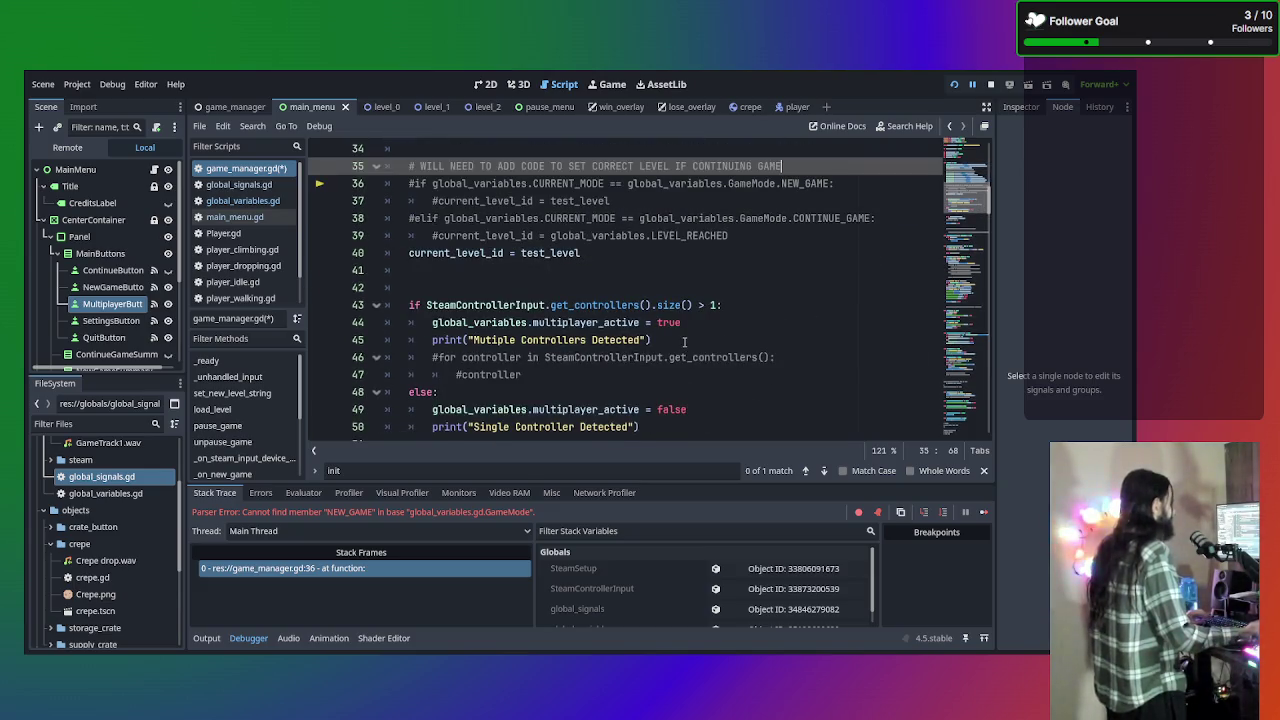
{"action": "scroll", "coordinate": [680, 340], "scroll_direction": "down", "scroll_amount": 1}
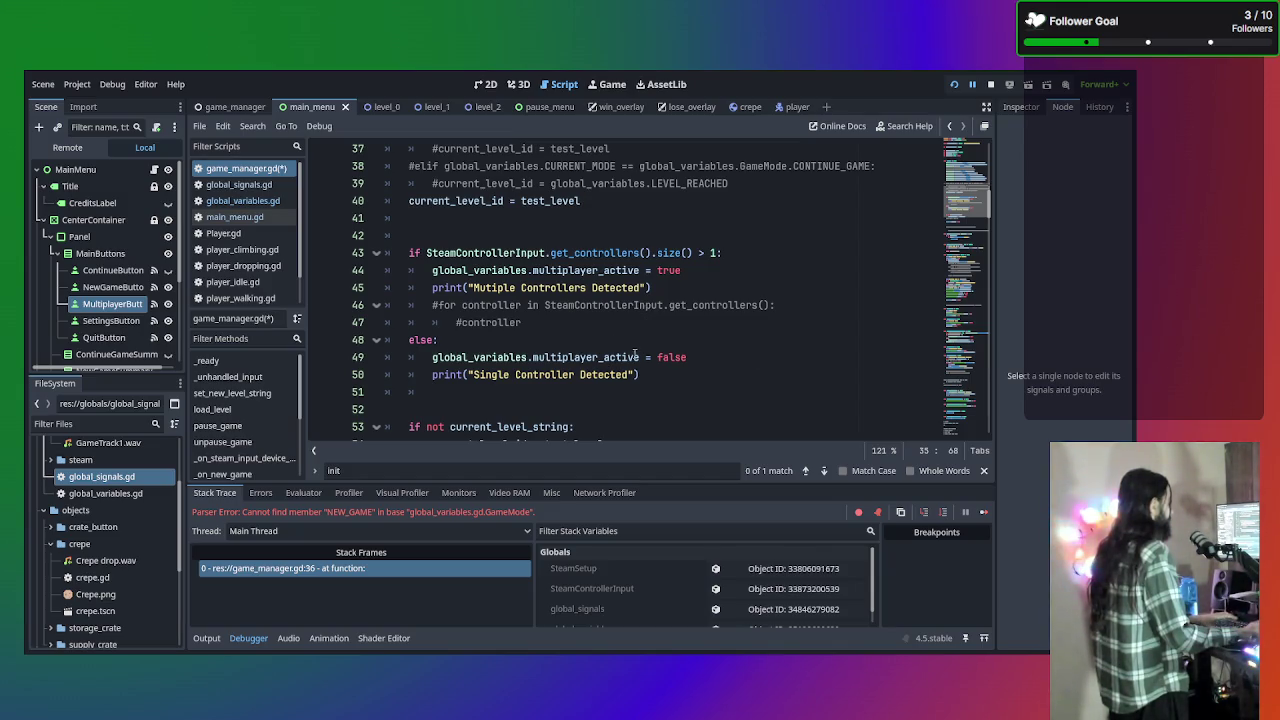
{"action": "scroll", "coordinate": [652, 329], "scroll_direction": "up", "scroll_amount": 1}
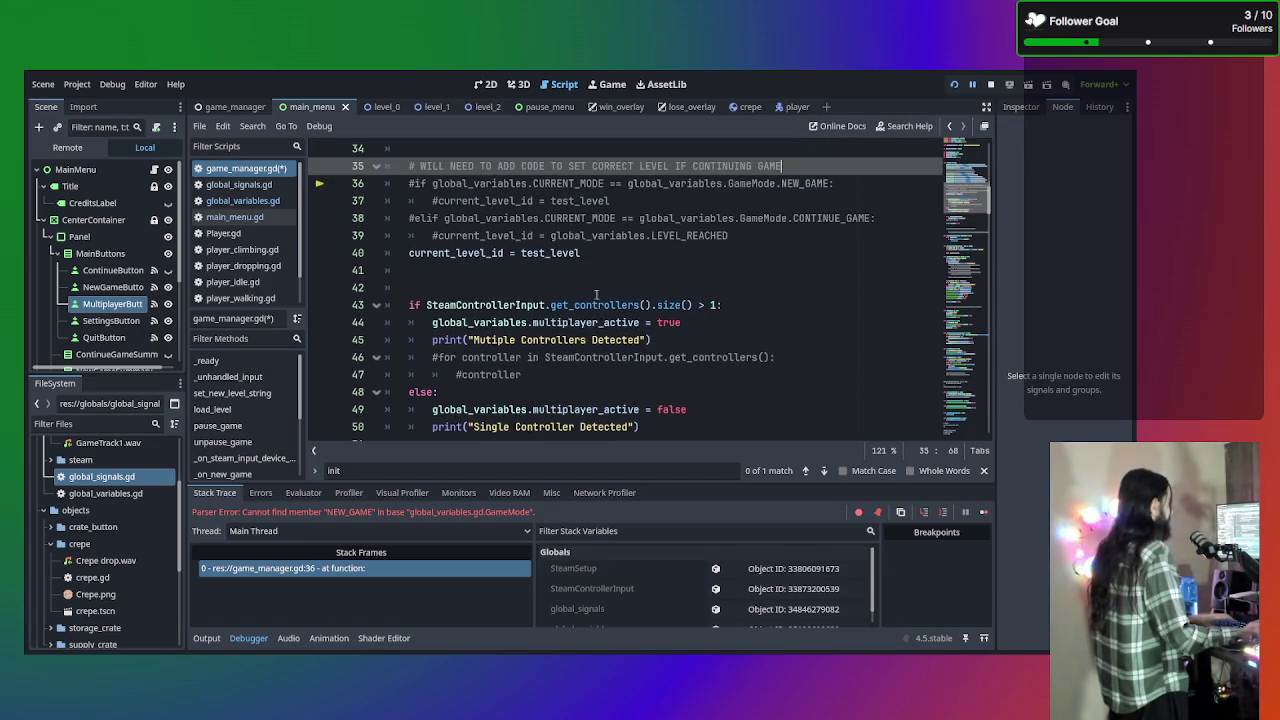
{"action": "left_click", "coordinate": [585, 272]}
{"action": "left_click", "coordinate": [586, 288]}
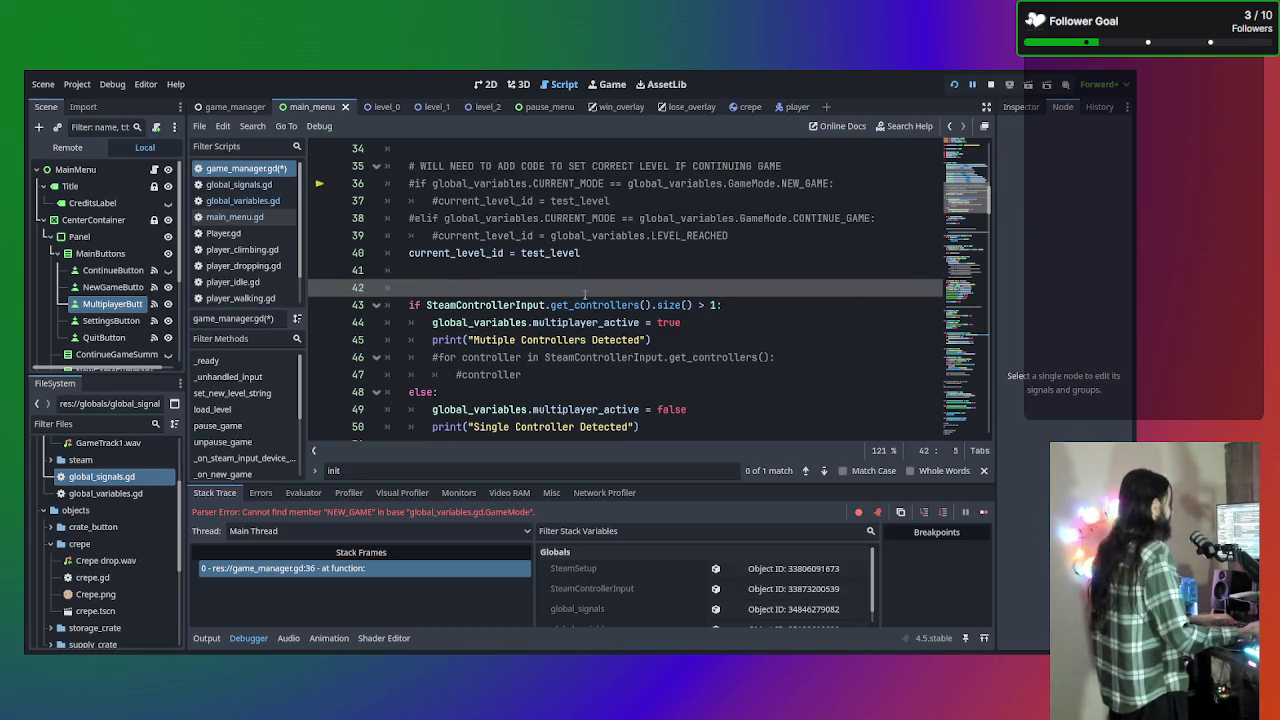
{"action": "left_click", "coordinate": [707, 322]}
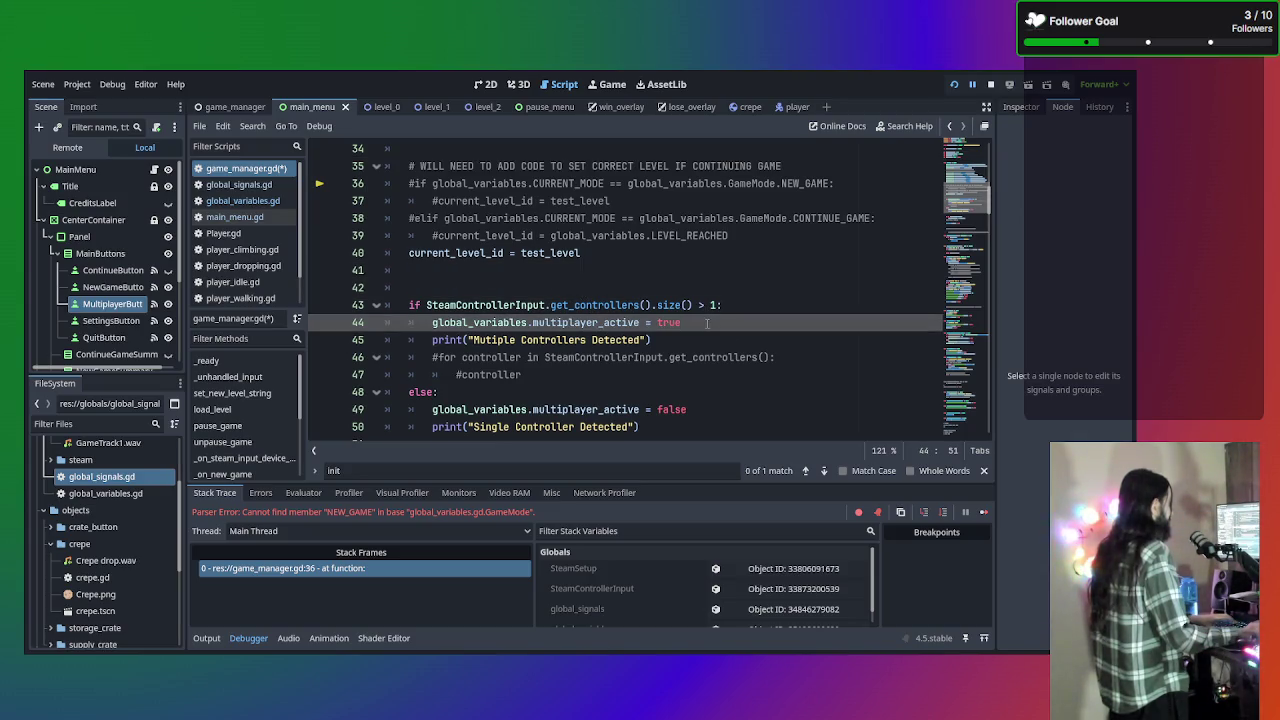
{"action": "left_click", "coordinate": [711, 396]}
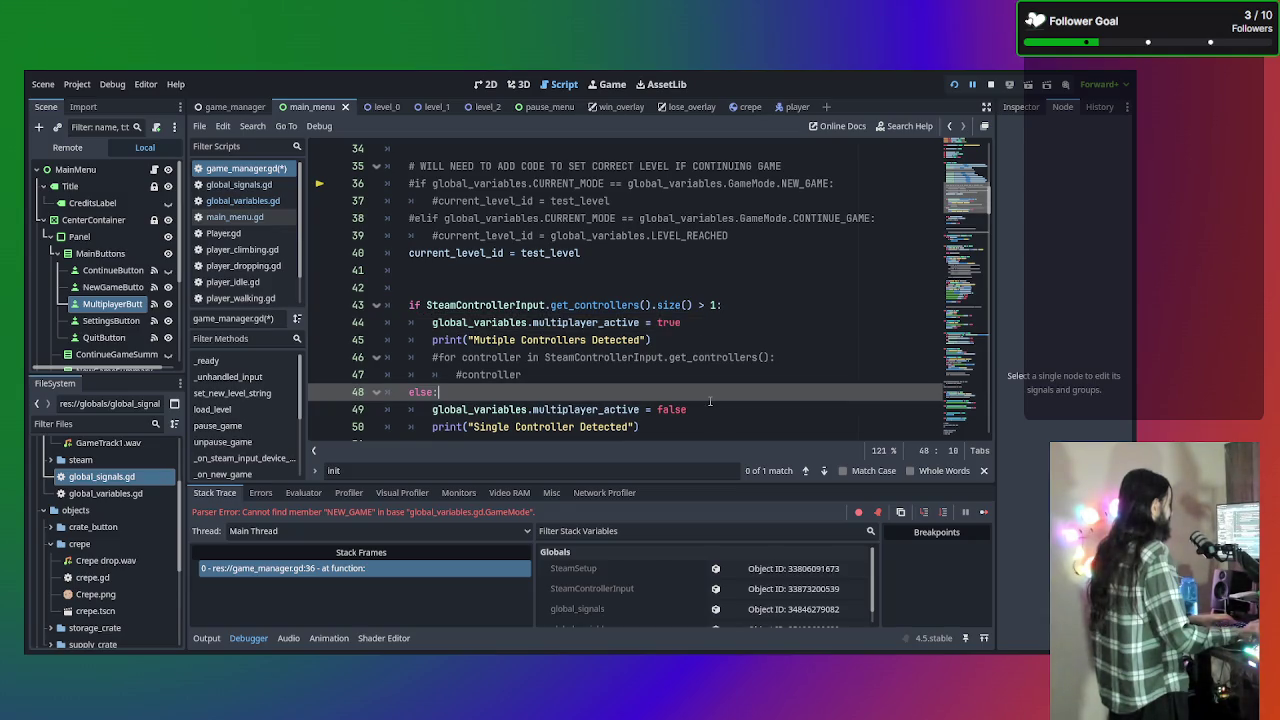
{"action": "left_click", "coordinate": [712, 410]}
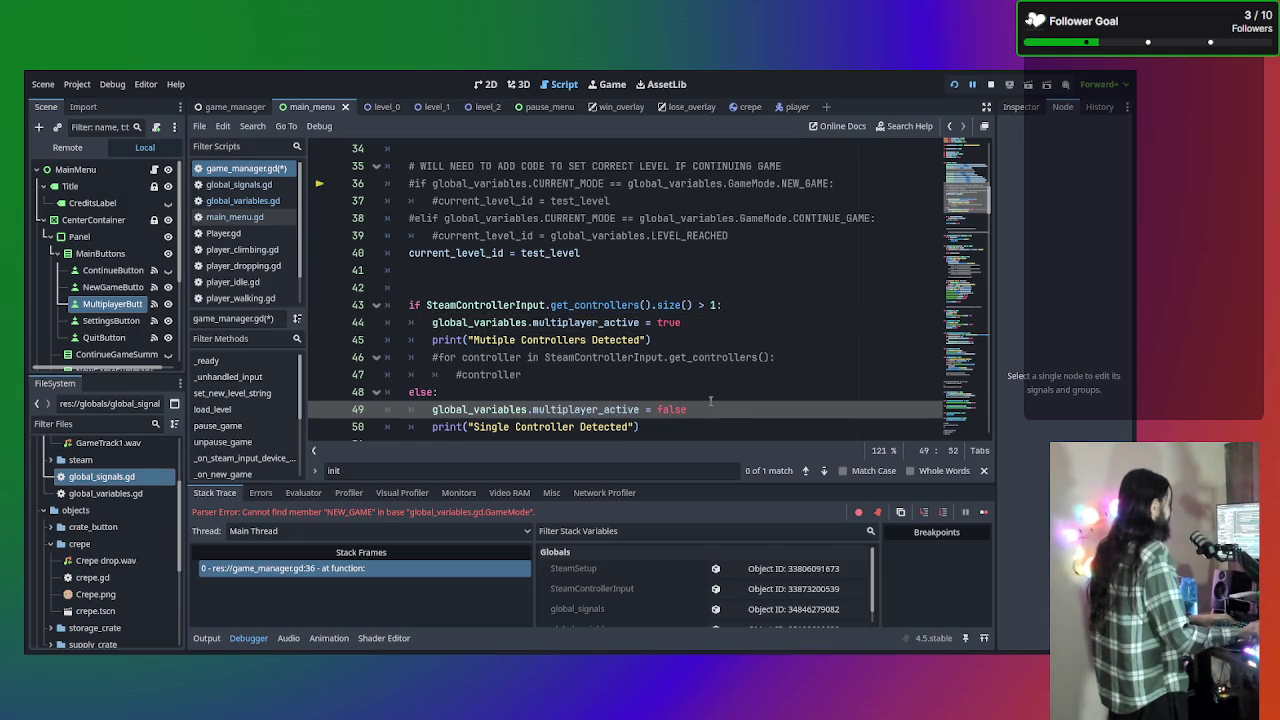
{"action": "key", "text": "ctrl+s"}
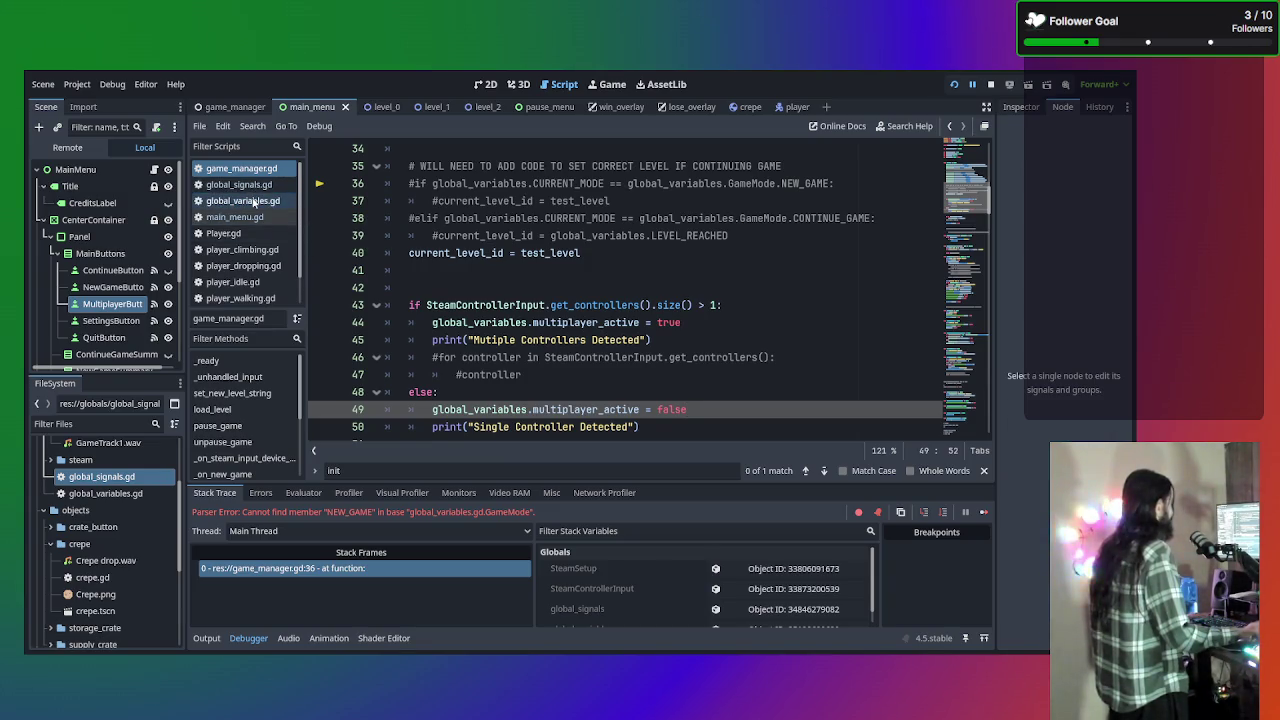
Check global_variables.gd and global_signals.gd for the new signal, then return to game_manager.gd
{"action": "left_click", "coordinate": [252, 202]}
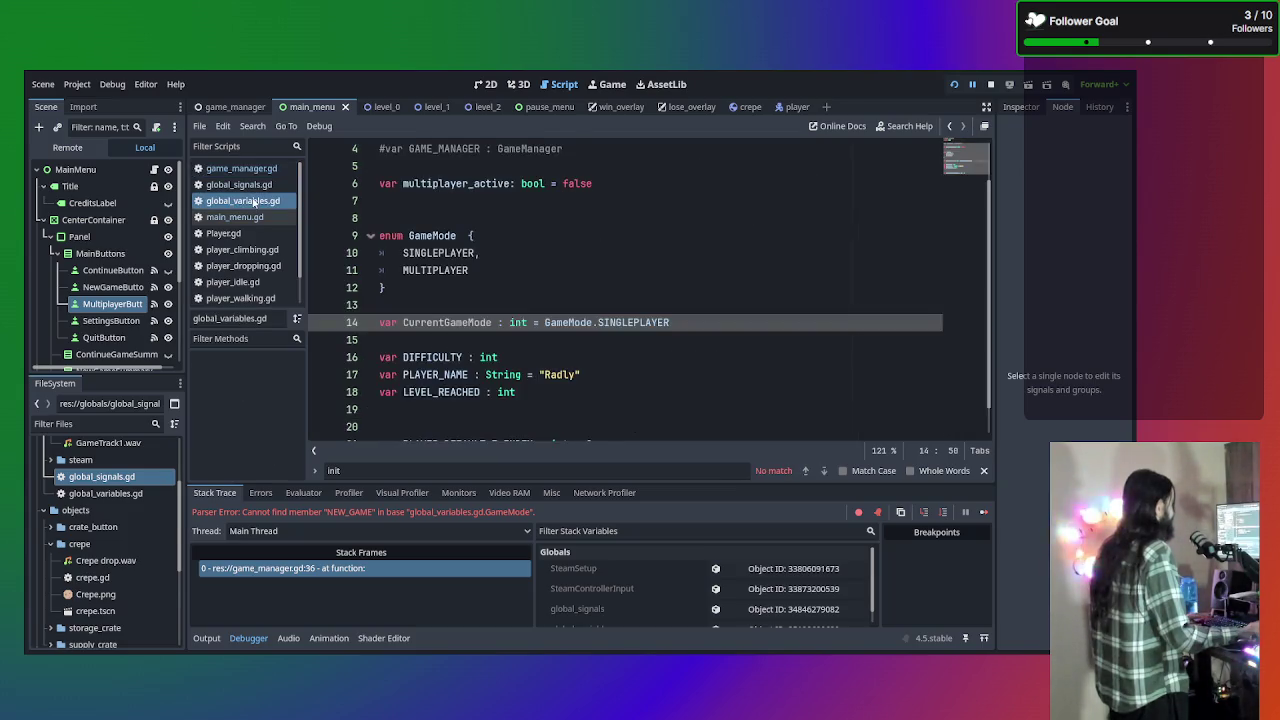
{"action": "left_click", "coordinate": [250, 186]}
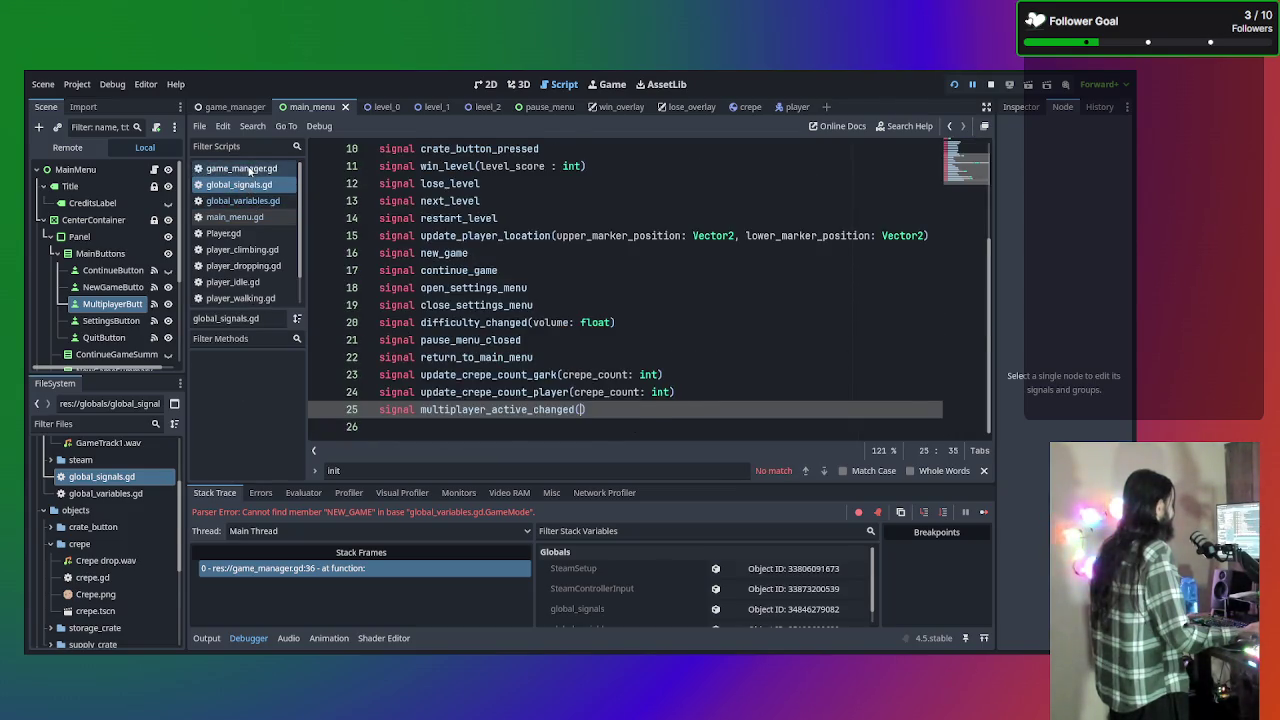
{"action": "left_click", "coordinate": [240, 168]}
{"action": "scroll", "coordinate": [615, 345], "scroll_direction": "down", "scroll_amount": 2}
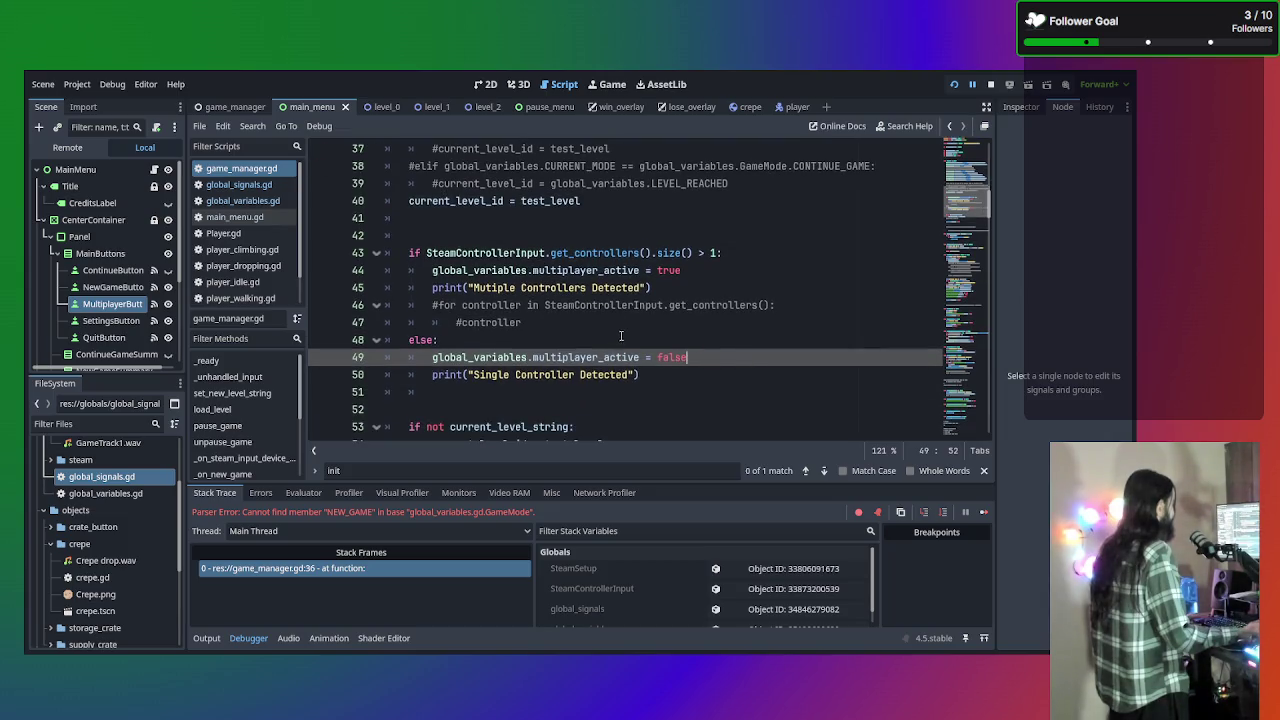
{"action": "scroll", "coordinate": [637, 298], "scroll_direction": "down", "scroll_amount": 2}
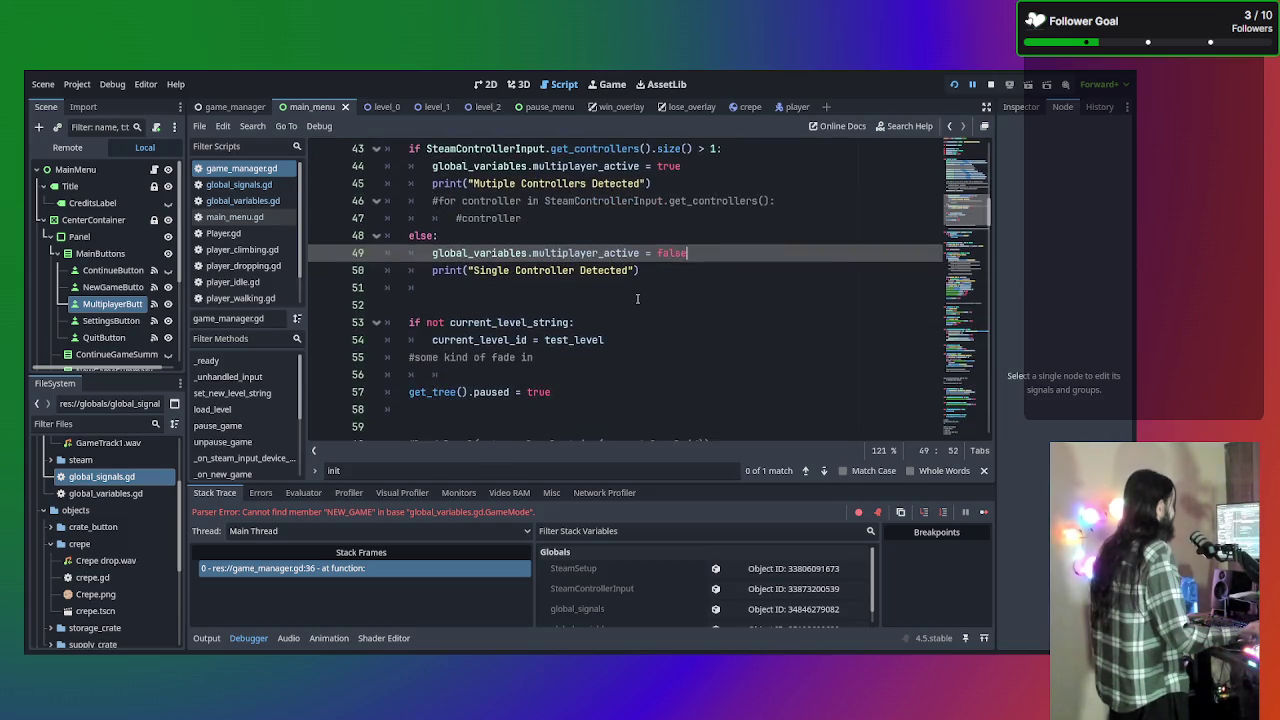
{"action": "scroll", "coordinate": [637, 298], "scroll_direction": "up", "scroll_amount": 7}
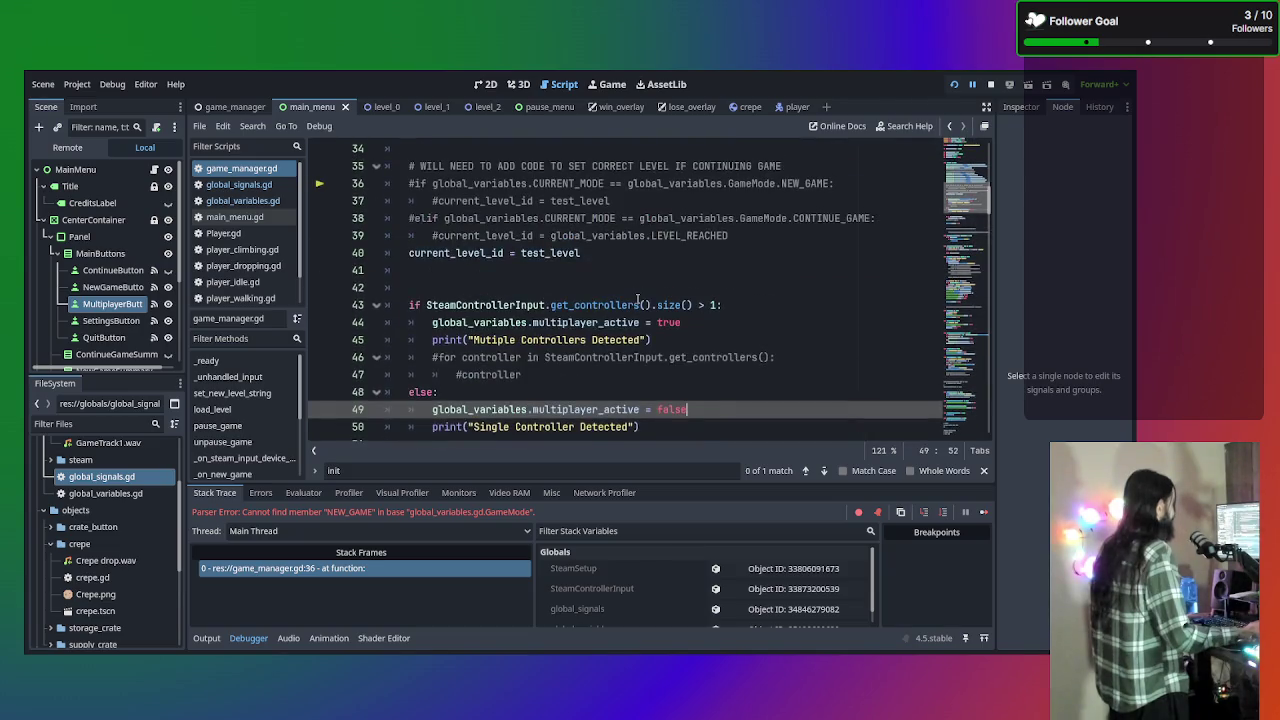
{"action": "scroll", "coordinate": [637, 298], "scroll_direction": "up", "scroll_amount": 5}
{"action": "scroll", "coordinate": [637, 290], "scroll_direction": "down", "scroll_amount": 10}
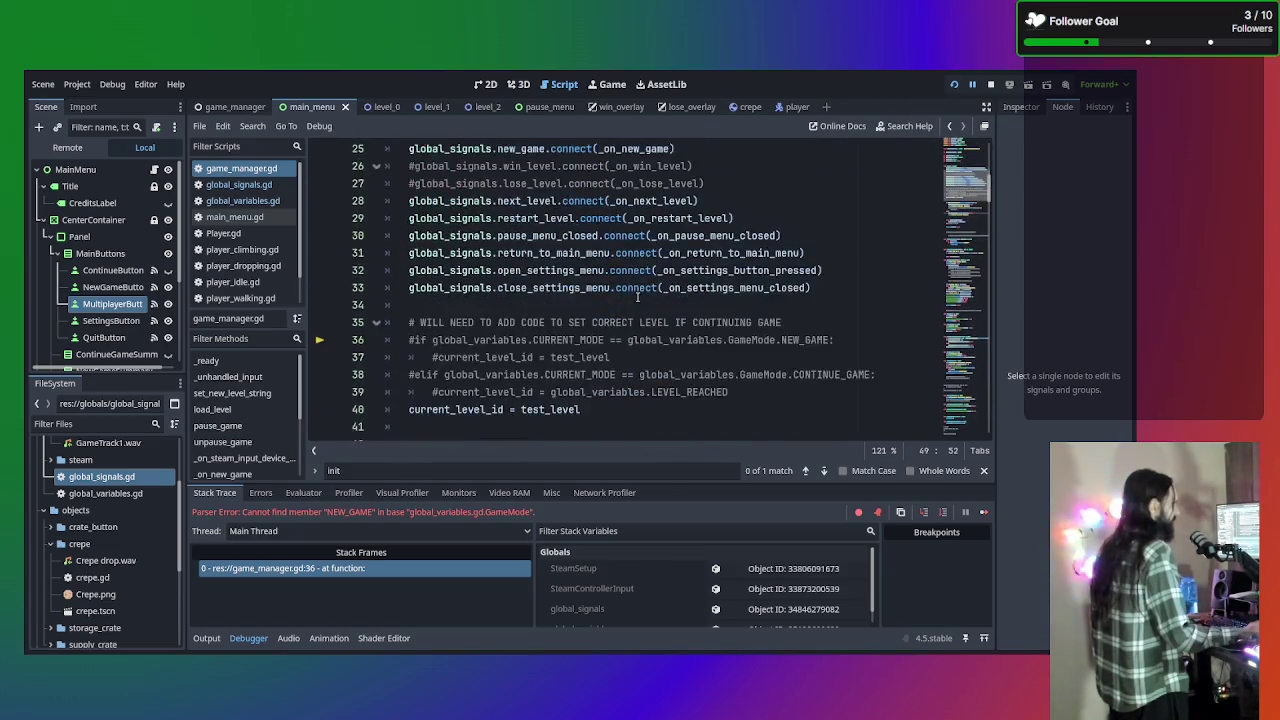
{"action": "scroll", "coordinate": [637, 287], "scroll_direction": "down", "scroll_amount": 5}
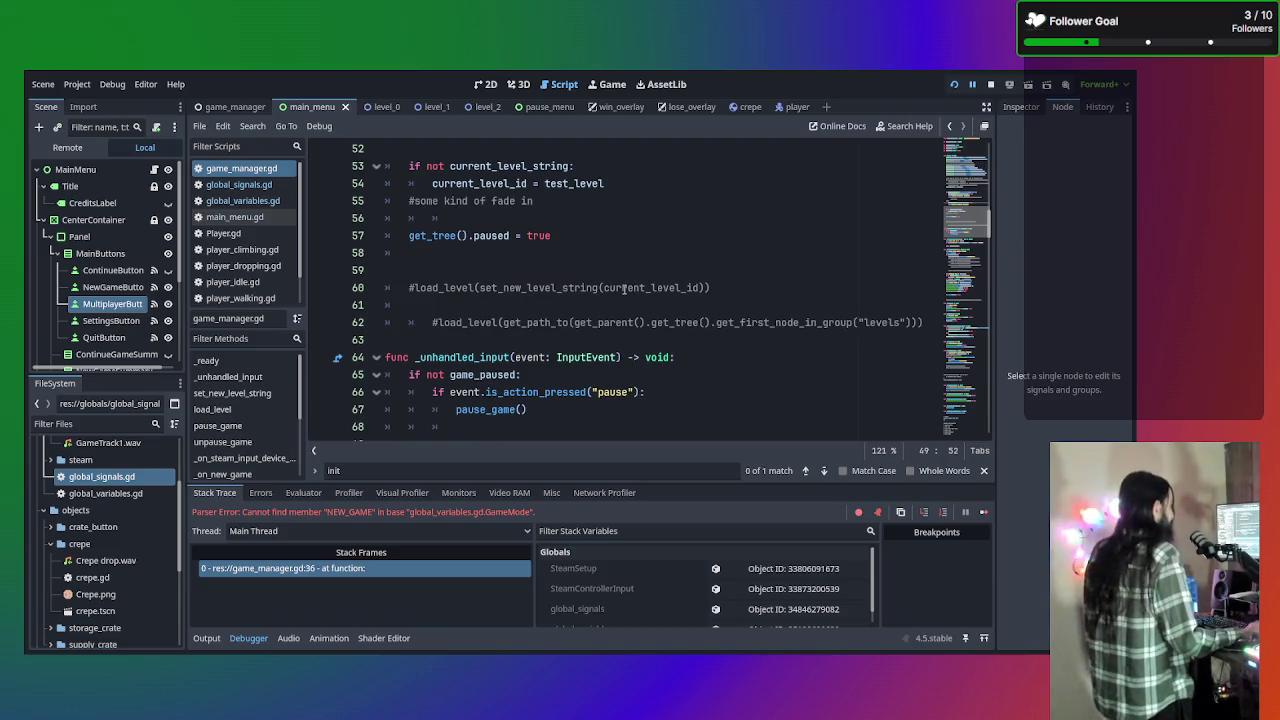
{"action": "scroll", "coordinate": [624, 289], "scroll_direction": "down", "scroll_amount": 4}
{"action": "scroll", "coordinate": [624, 289], "scroll_direction": "down", "scroll_amount": 11}
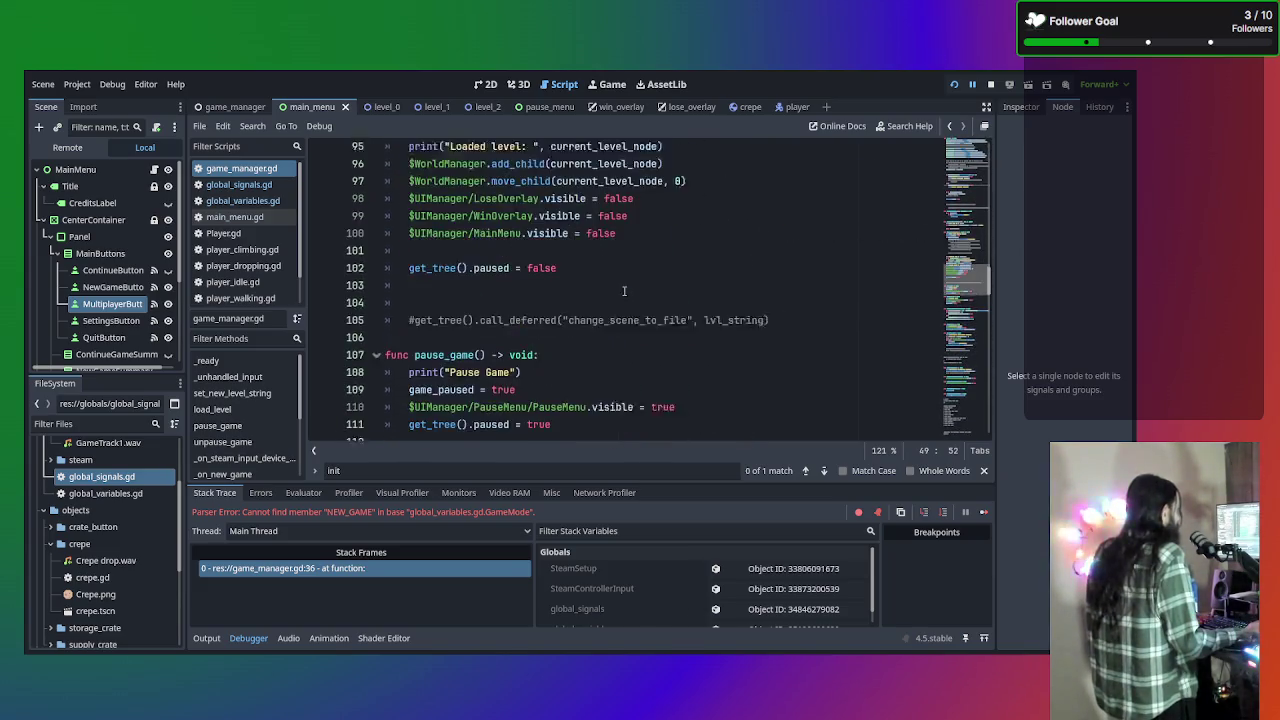
{"action": "scroll", "coordinate": [624, 289], "scroll_direction": "down", "scroll_amount": 5}
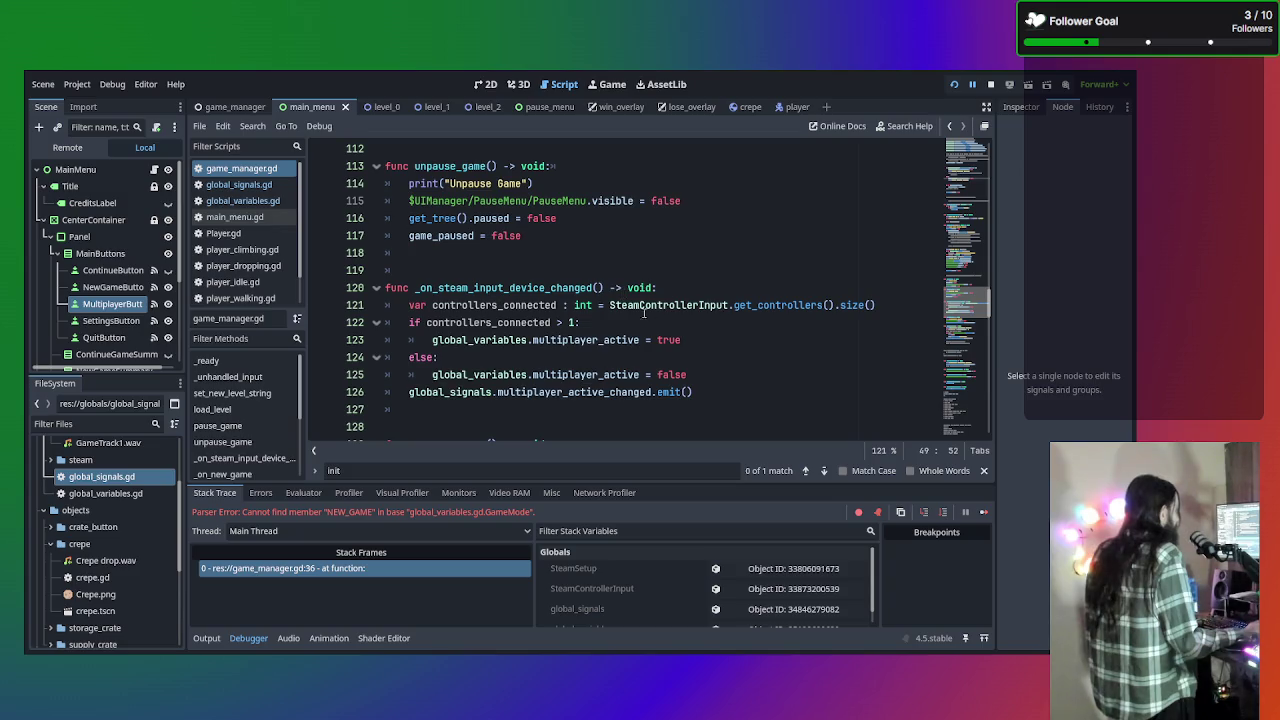
{"action": "scroll", "coordinate": [721, 310], "scroll_direction": "up", "scroll_amount": 7}
{"action": "scroll", "coordinate": [680, 326], "scroll_direction": "down", "scroll_amount": 6}
{"action": "scroll", "coordinate": [680, 326], "scroll_direction": "down", "scroll_amount": 2}
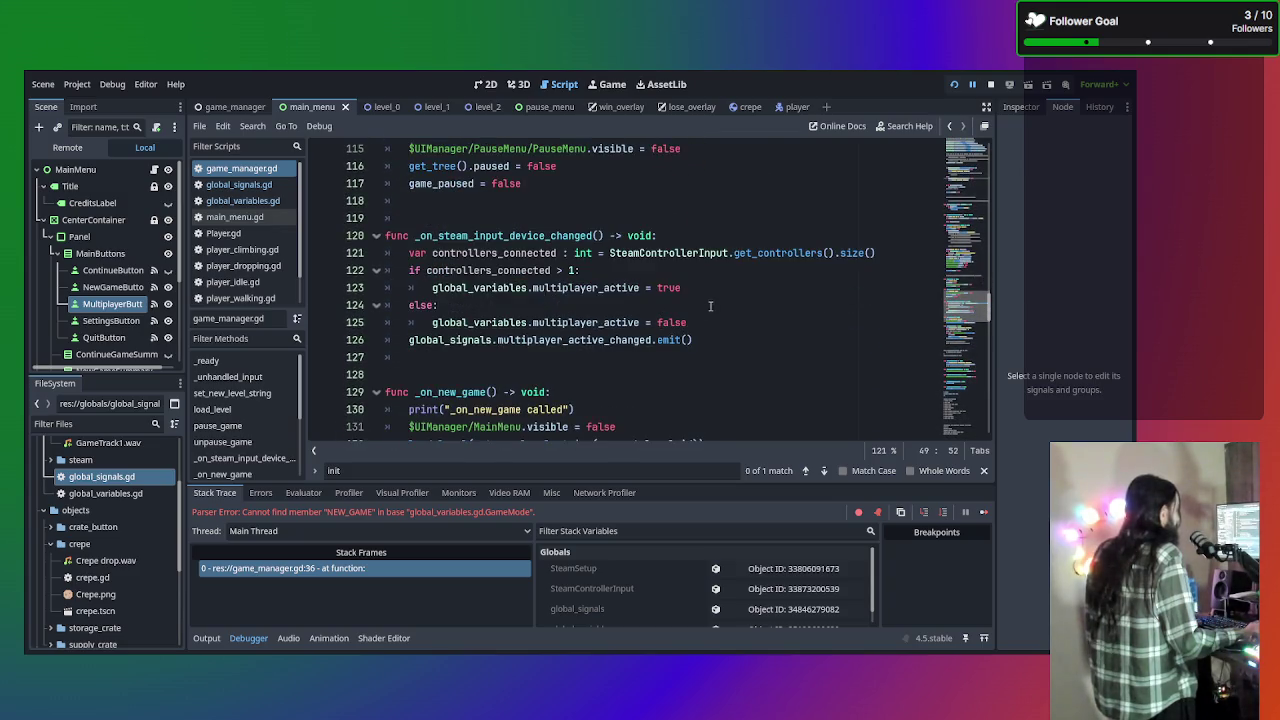
{"action": "left_click", "coordinate": [708, 340]}
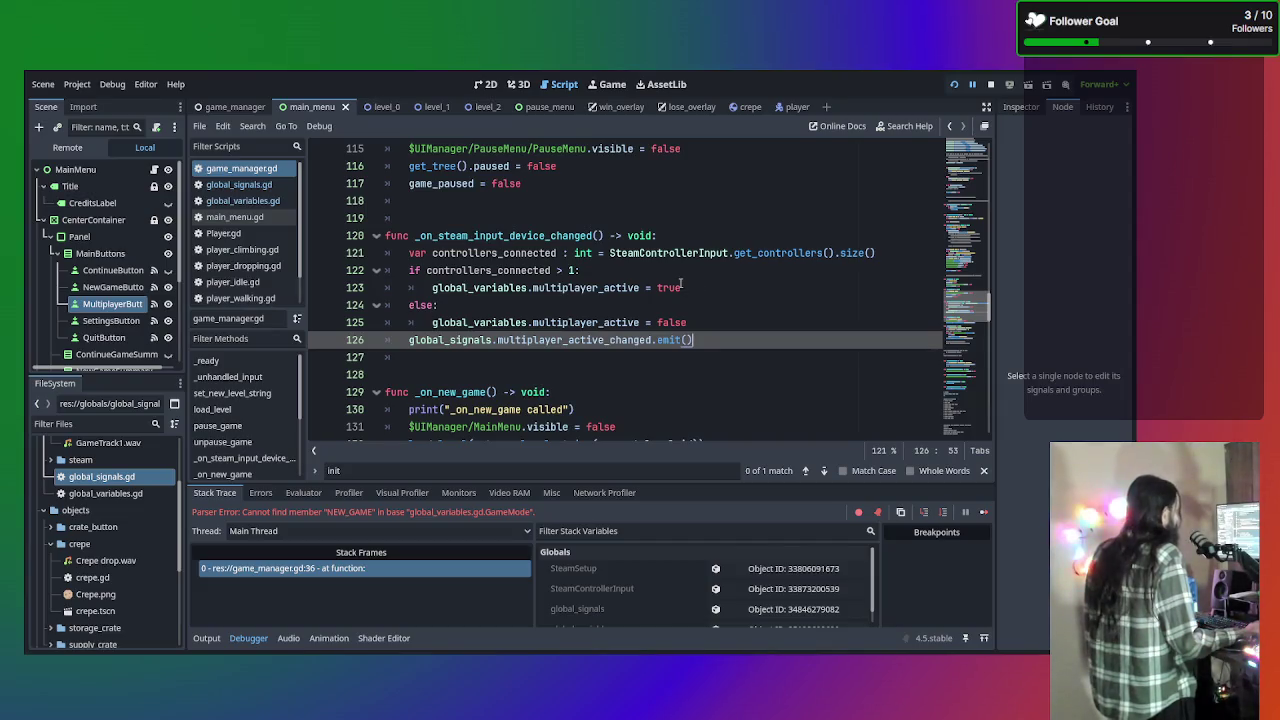
{"action": "scroll", "coordinate": [698, 287], "scroll_direction": "up", "scroll_amount": 5}
{"action": "scroll", "coordinate": [680, 282], "scroll_direction": "down", "scroll_amount": 6}
{"action": "scroll", "coordinate": [678, 284], "scroll_direction": "up", "scroll_amount": 19}
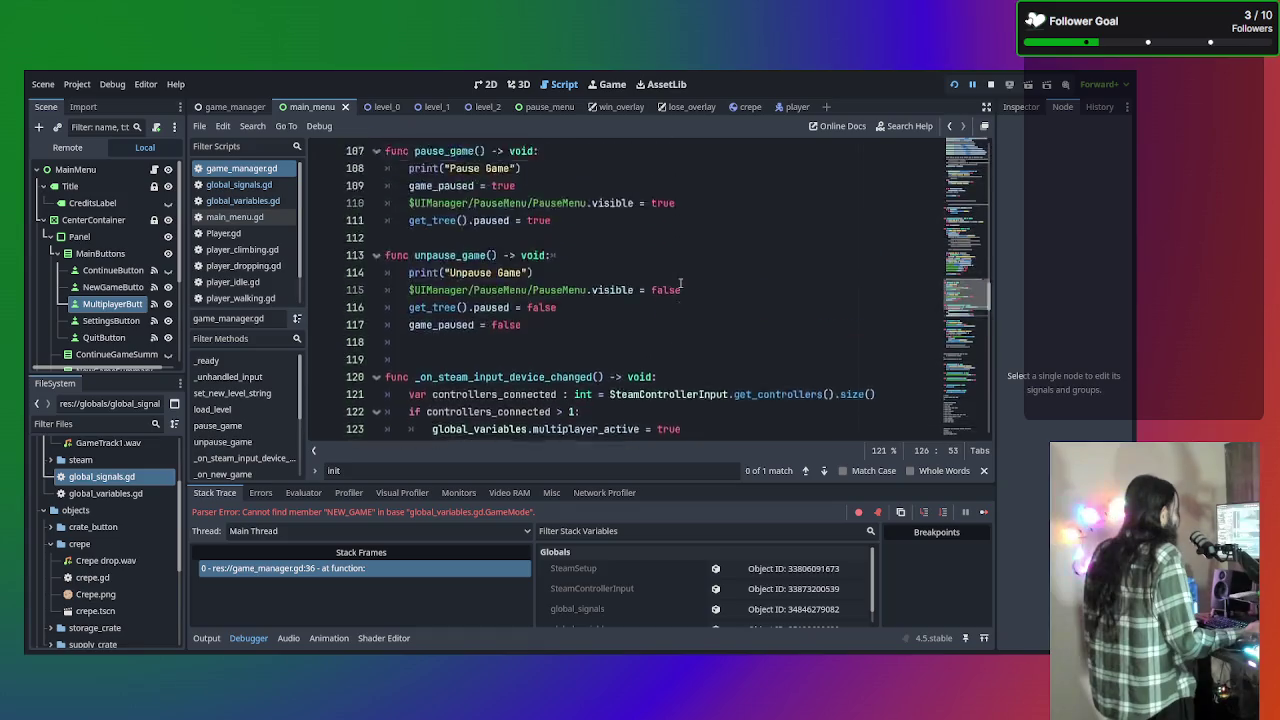
{"action": "scroll", "coordinate": [680, 290], "scroll_direction": "up", "scroll_amount": 10}
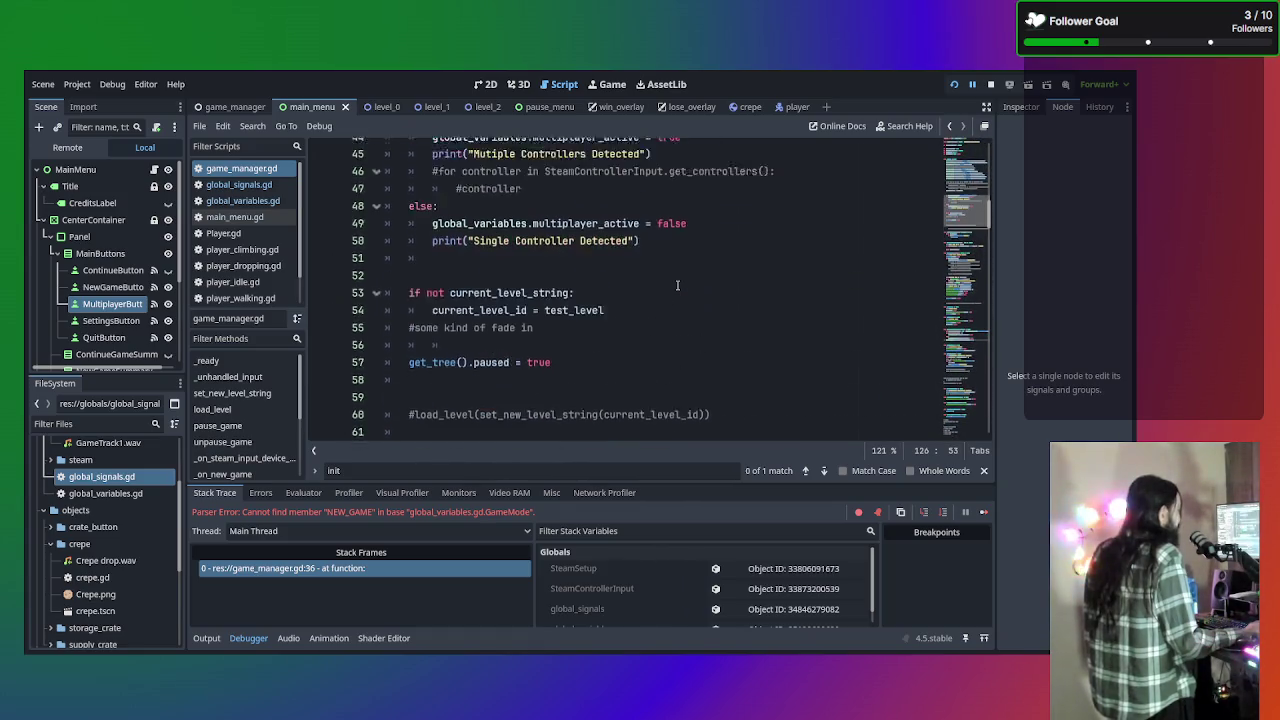
{"action": "scroll", "coordinate": [698, 325], "scroll_direction": "down", "scroll_amount": 4}
{"action": "scroll", "coordinate": [698, 340], "scroll_direction": "up", "scroll_amount": 7}
{"action": "scroll", "coordinate": [698, 345], "scroll_direction": "down", "scroll_amount": 6}
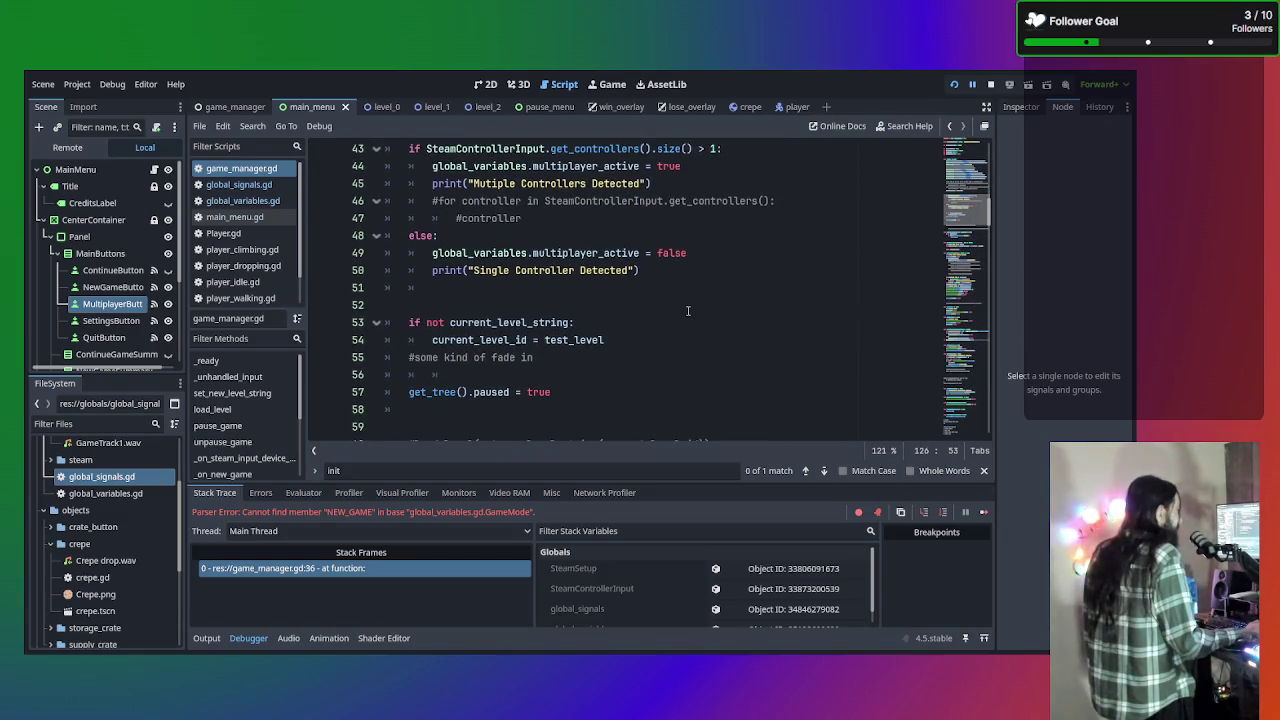
{"action": "scroll", "coordinate": [694, 262], "scroll_direction": "up", "scroll_amount": 1}
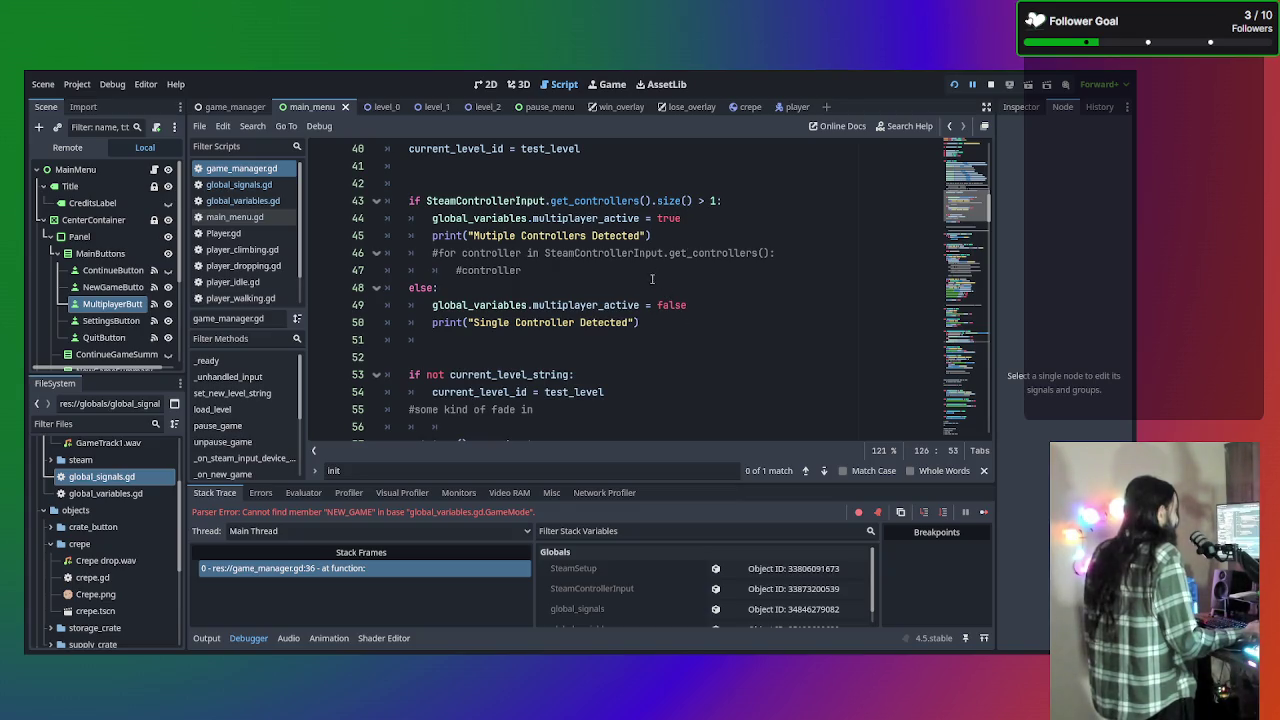
Add global_signals.multiplayer_active_changed.emit() after line 50's print, then run the game with F5
{"action": "left_click", "coordinate": [699, 320]}
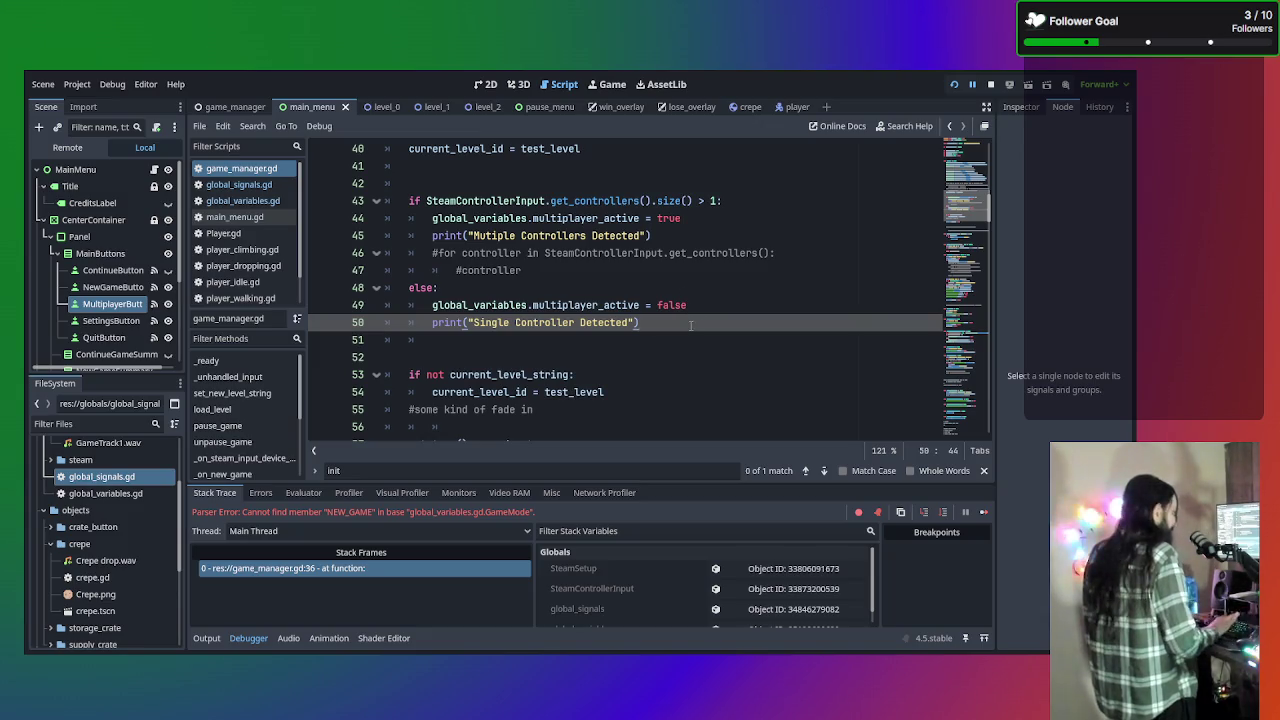
{"action": "key", "text": "Return"}
{"action": "key", "text": "Return"}
{"action": "type", "text": "global_signals.multiplayer_active_changed.emit()"}
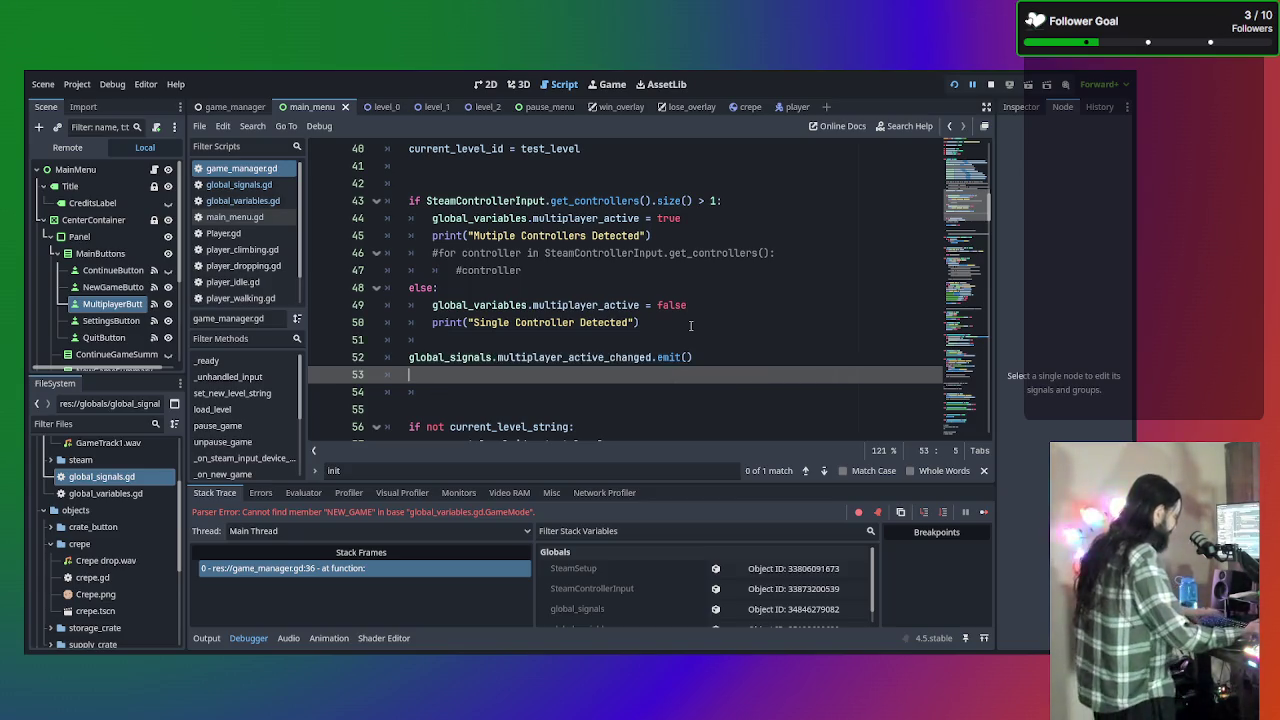
{"action": "key", "text": "F5"}
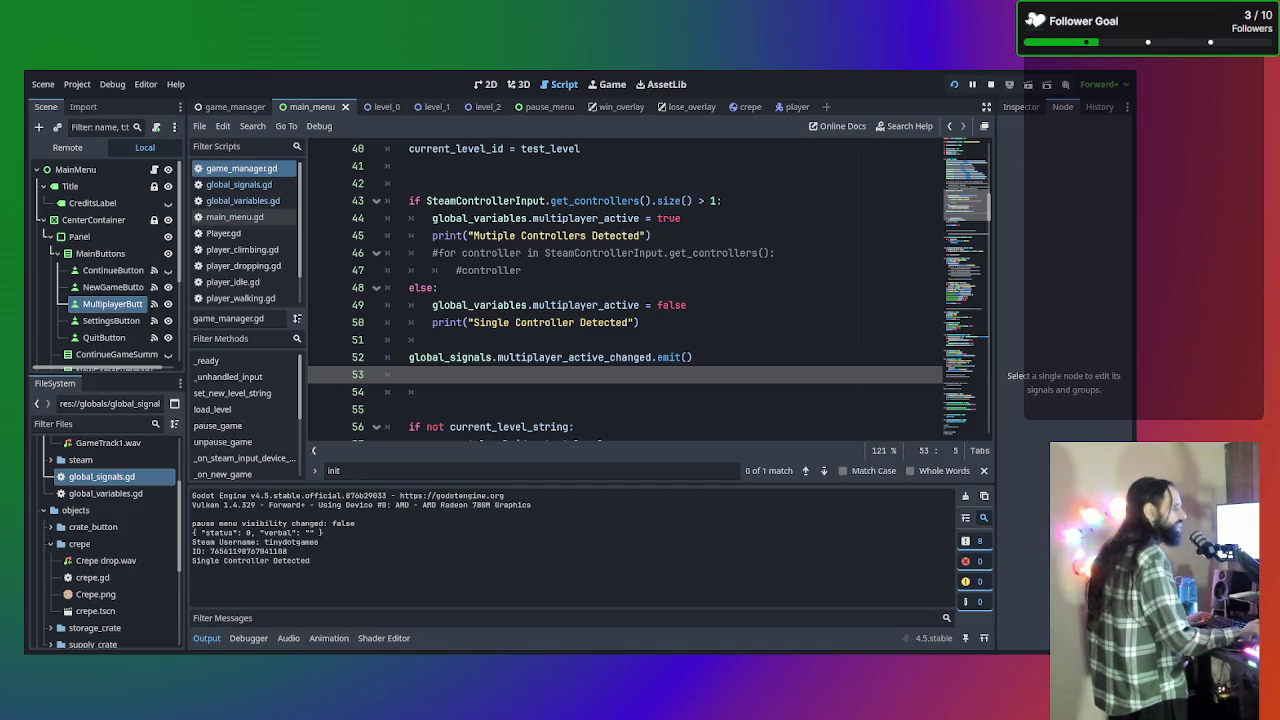
{"action": "key", "text": "F5"}
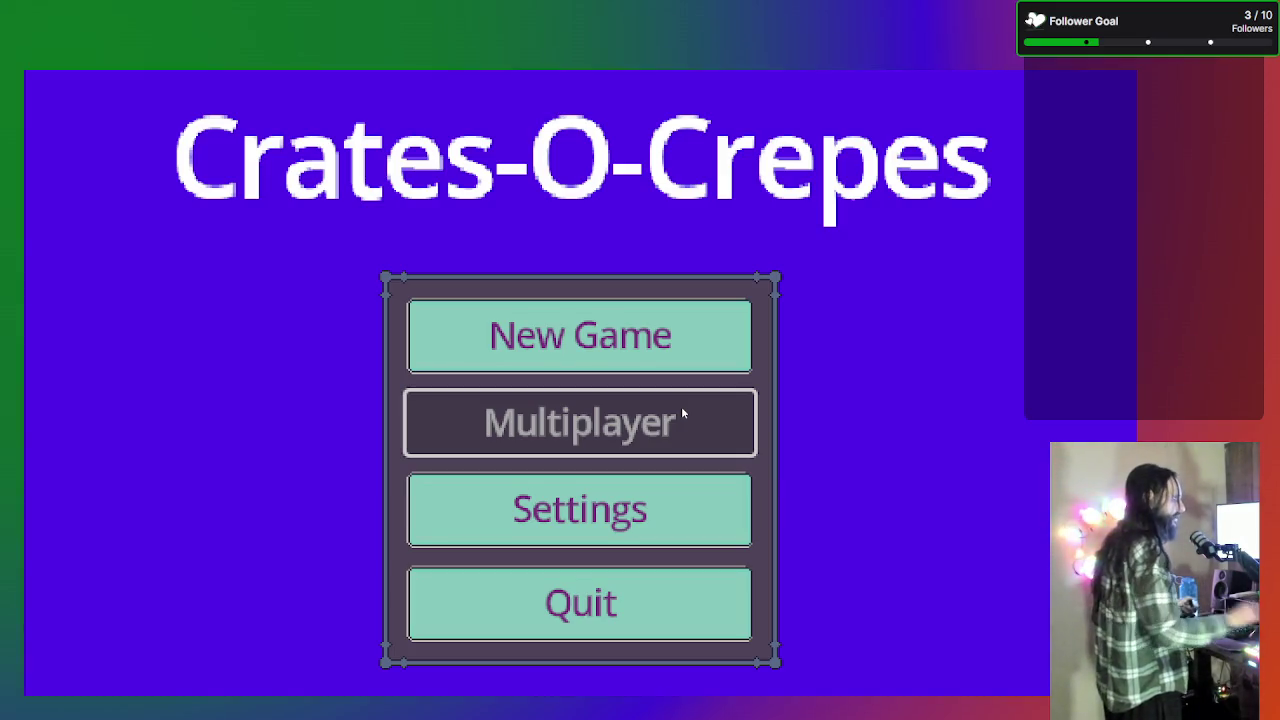
Quit the running Crates-O-Crepes game from its main menu
{"action": "left_click", "coordinate": [623, 590]}
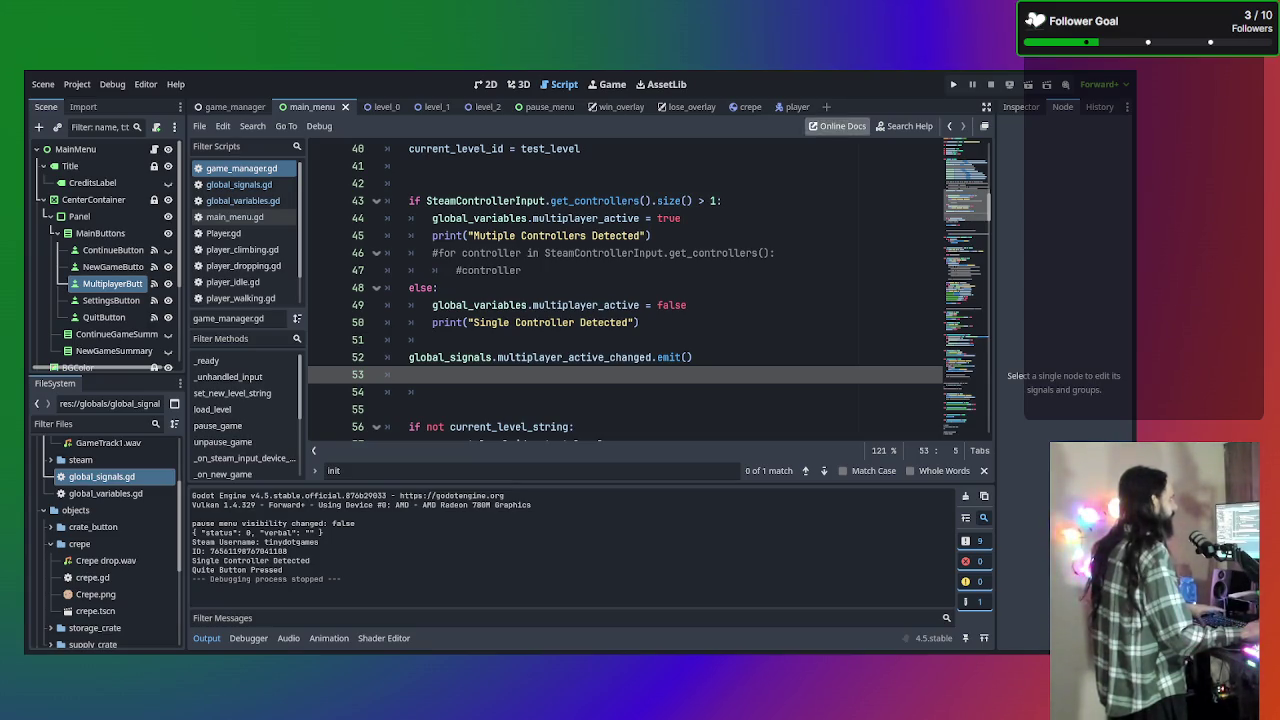
Run the Crates-O-Crepes game again from the editor with F5
{"action": "key", "text": "F5"}
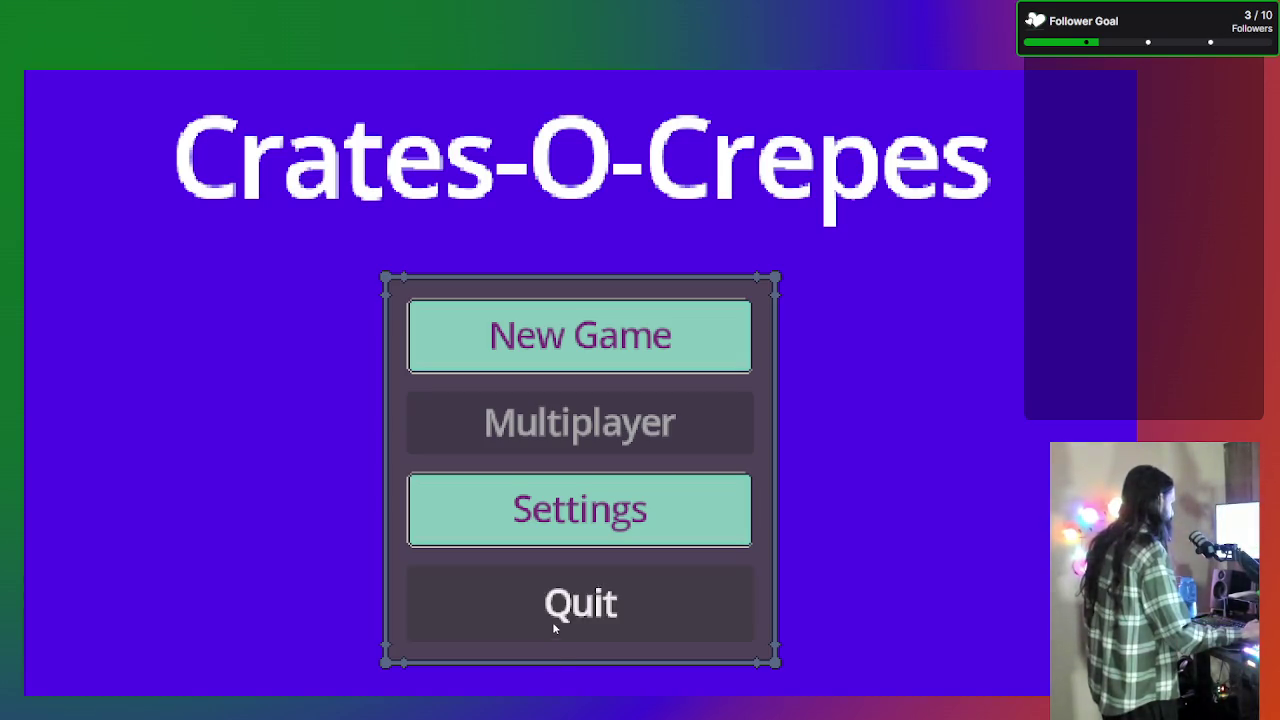
Quit the game from its main menu, stopping the debug session
{"action": "left_click", "coordinate": [580, 603]}
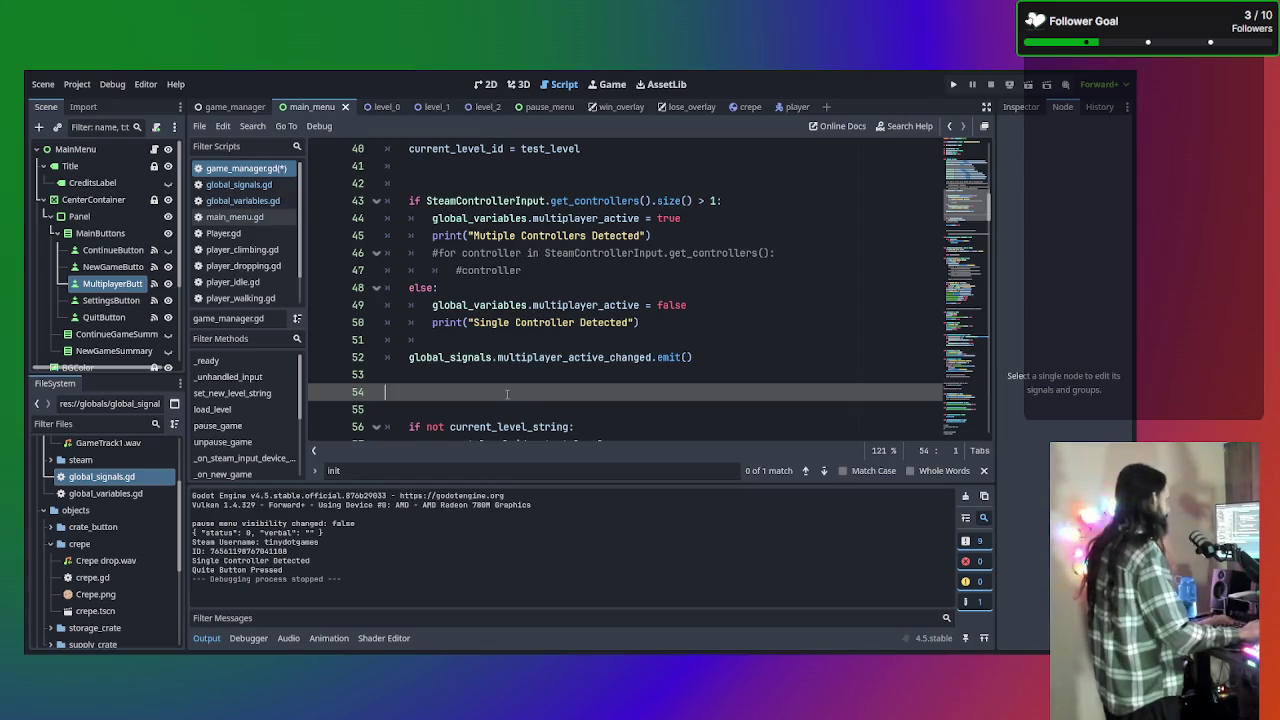
Remove the extra blank line after the emit call and search the project for get_controller
{"action": "key", "text": "BackSpace"}
{"action": "scroll", "coordinate": [512, 330], "scroll_direction": "up", "scroll_amount": 6}
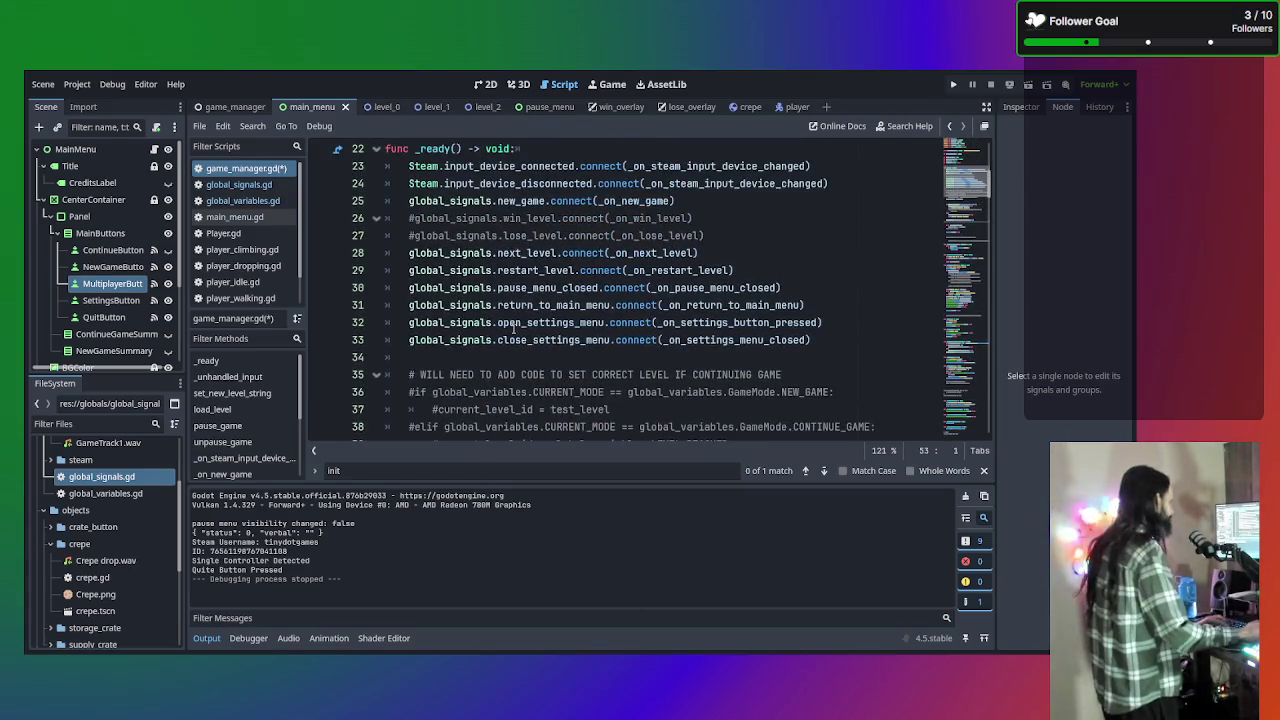
{"action": "scroll", "coordinate": [633, 355], "scroll_direction": "down", "scroll_amount": 6}
{"action": "scroll", "coordinate": [635, 355], "scroll_direction": "up", "scroll_amount": 10}
{"action": "scroll", "coordinate": [636, 354], "scroll_direction": "down", "scroll_amount": 13}
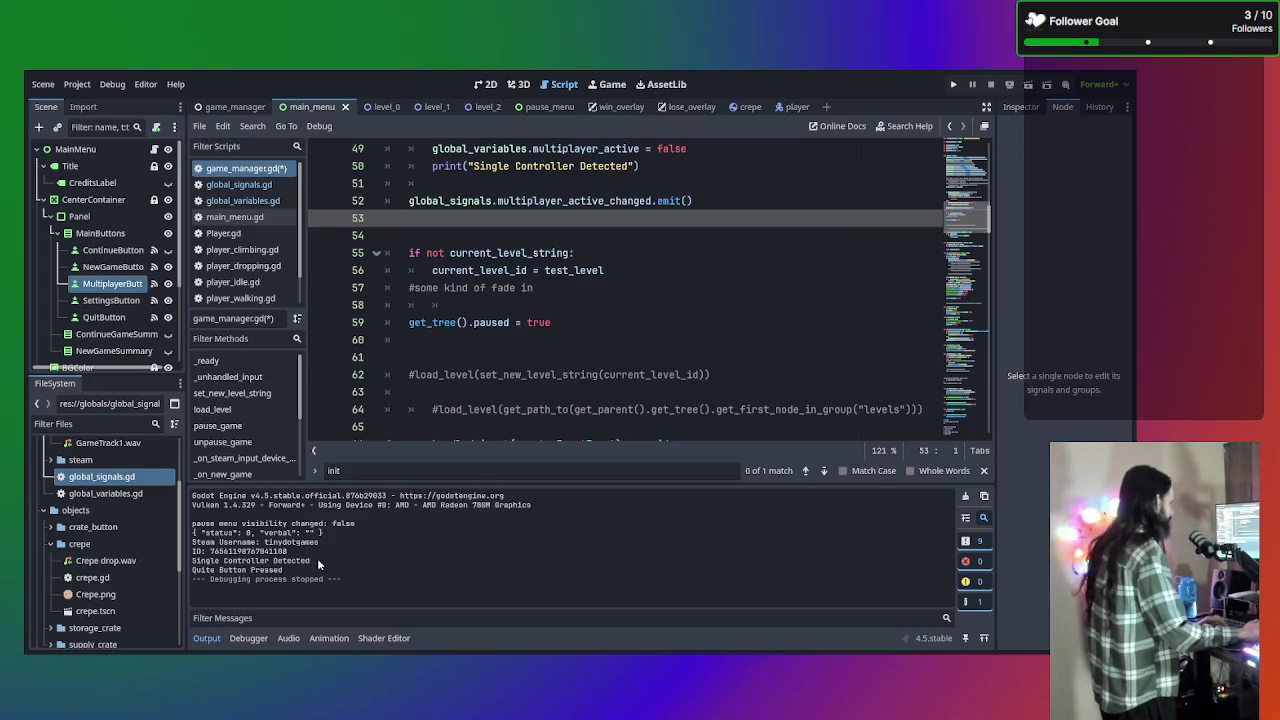
{"action": "scroll", "coordinate": [575, 335], "scroll_direction": "down", "scroll_amount": 1}
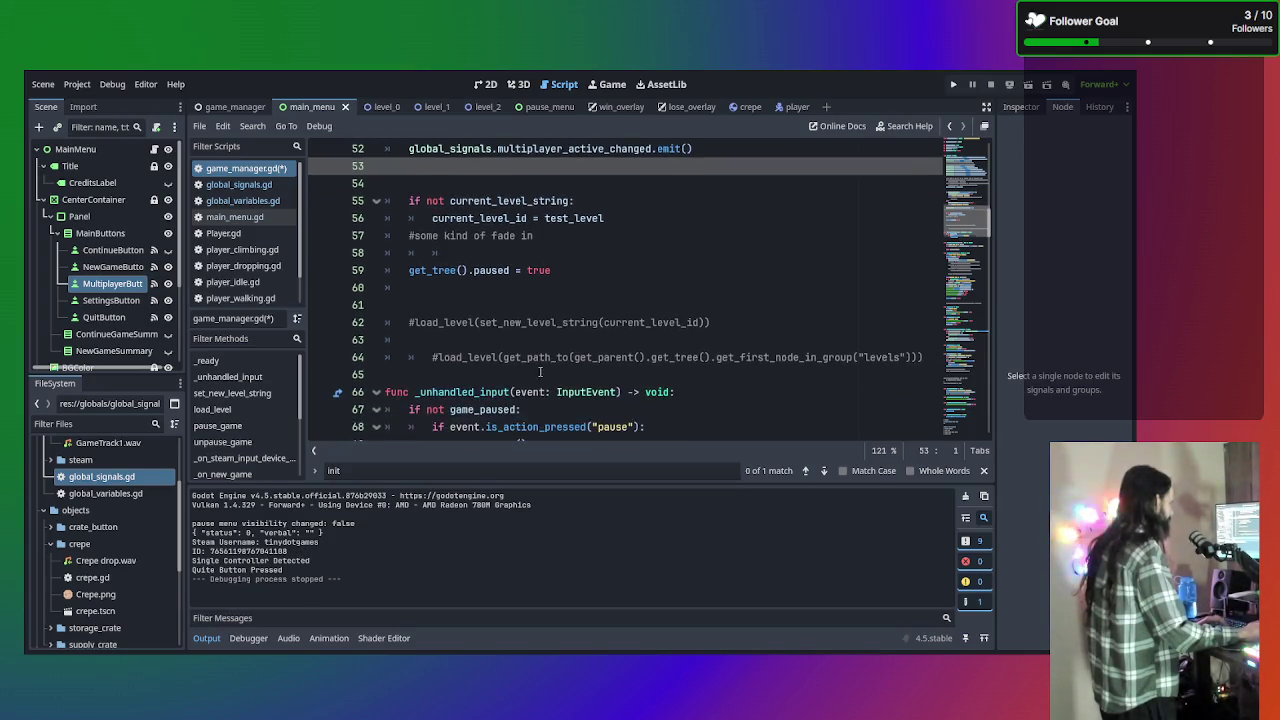
{"action": "scroll", "coordinate": [575, 335], "scroll_direction": "down", "scroll_amount": 7}
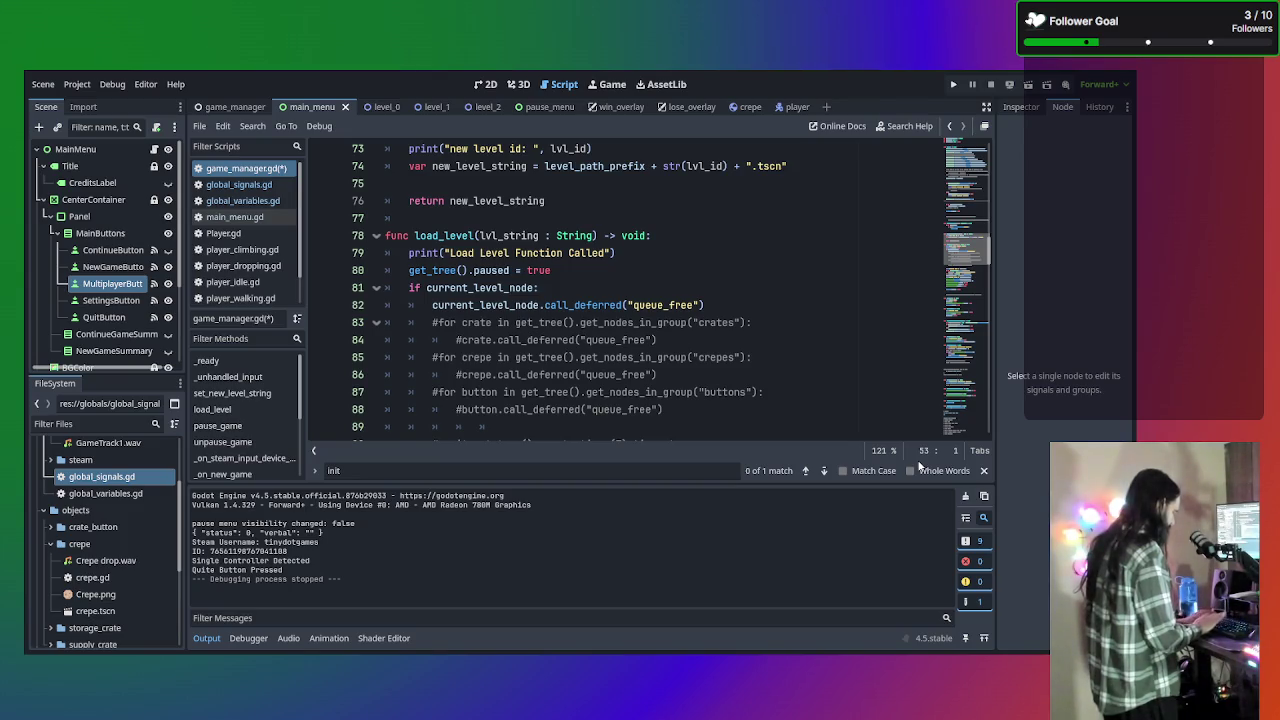
{"action": "key", "text": "Return"}
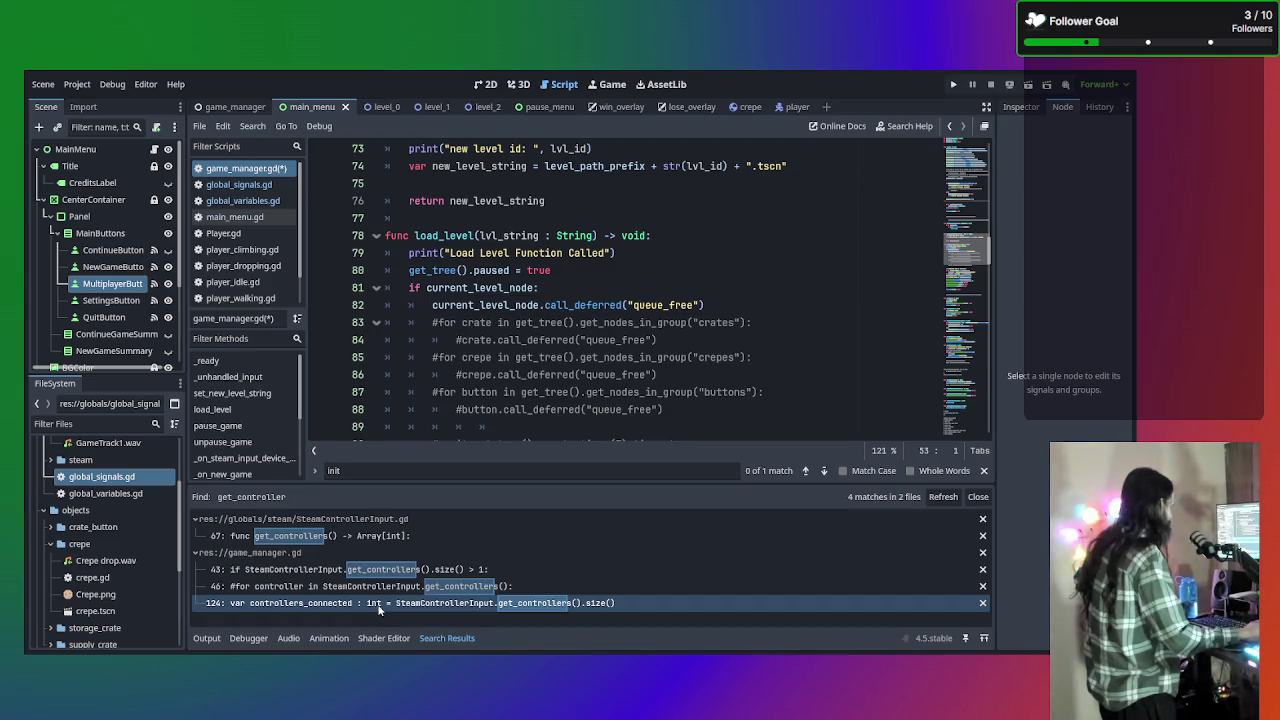
Jump to the controllers_connected line 124 in game_manager.gd and save the script
{"action": "left_click", "coordinate": [379, 603]}
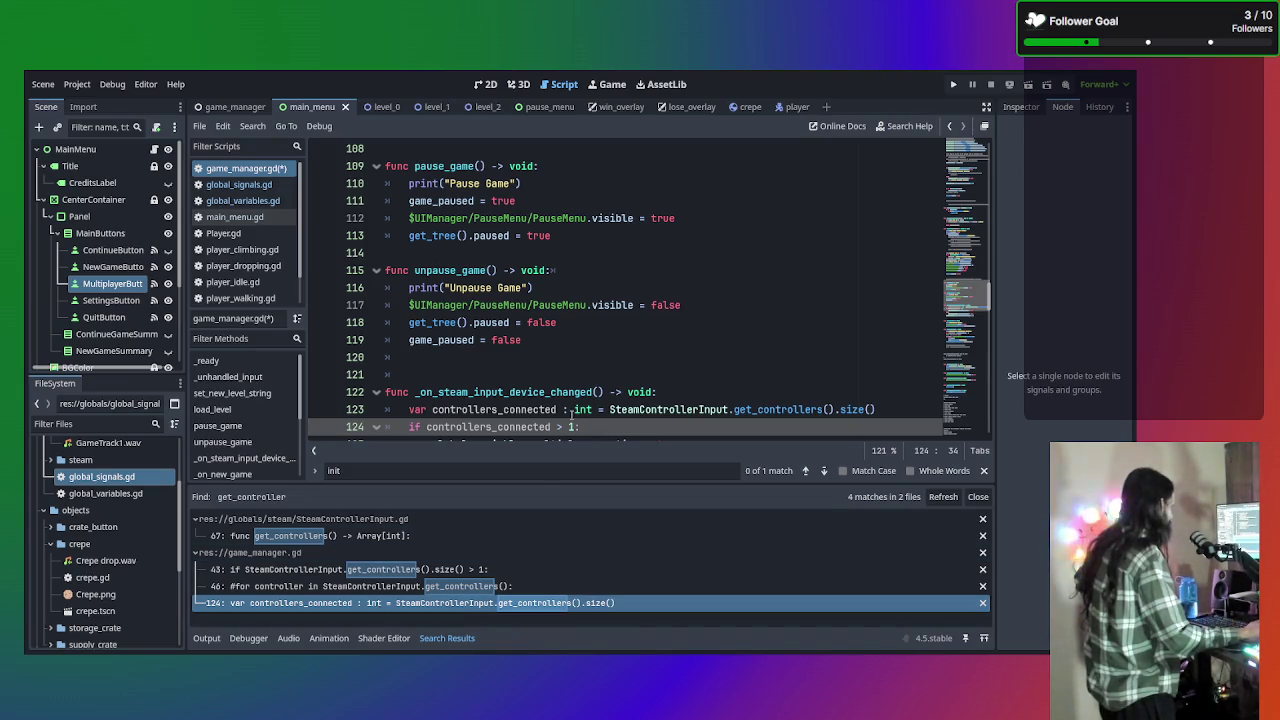
{"action": "scroll", "coordinate": [562, 414], "scroll_direction": "down", "scroll_amount": 1}
{"action": "scroll", "coordinate": [562, 413], "scroll_direction": "down", "scroll_amount": 1}
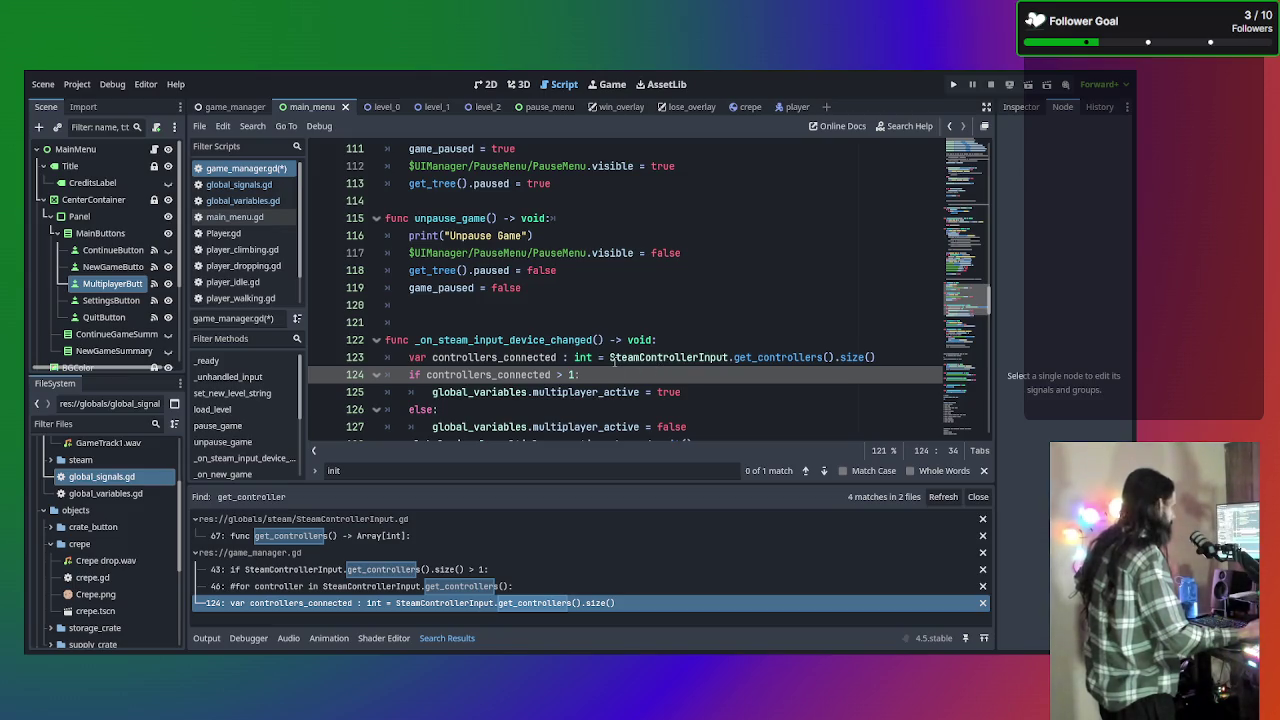
{"action": "scroll", "coordinate": [614, 363], "scroll_direction": "up", "scroll_amount": 10}
{"action": "scroll", "coordinate": [620, 366], "scroll_direction": "down", "scroll_amount": 10}
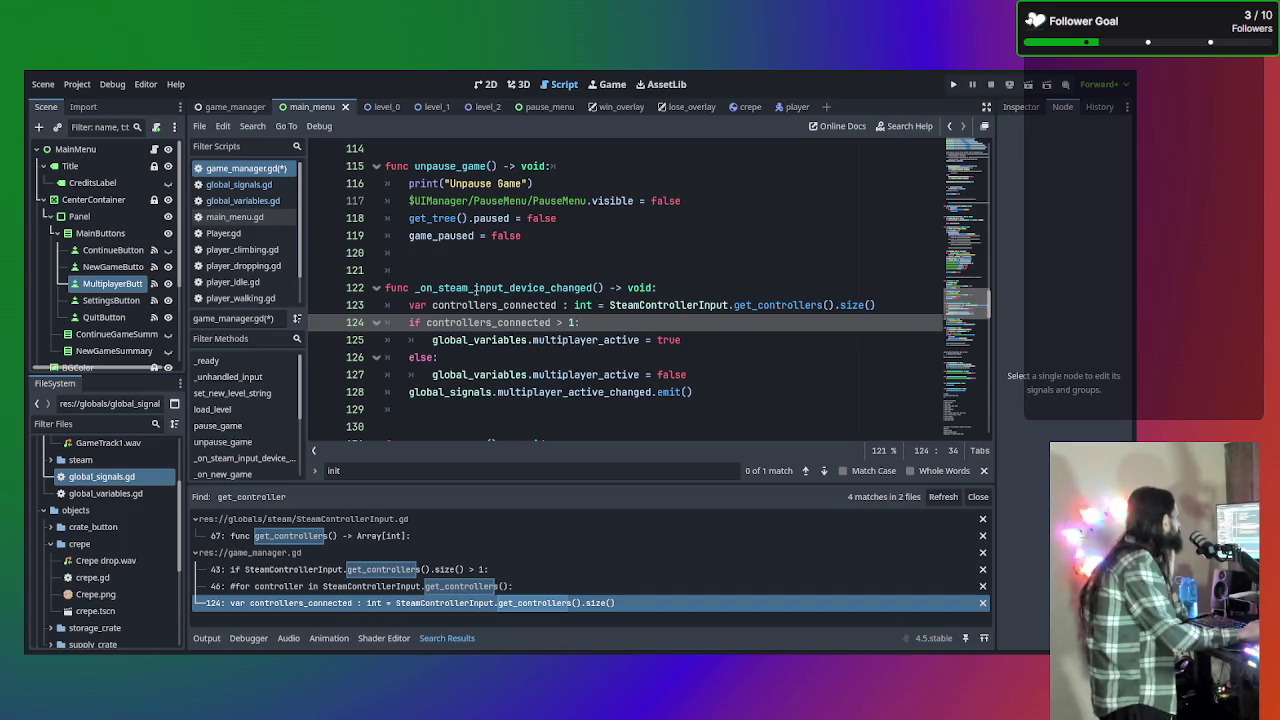
{"action": "scroll", "coordinate": [458, 289], "scroll_direction": "up", "scroll_amount": 20}
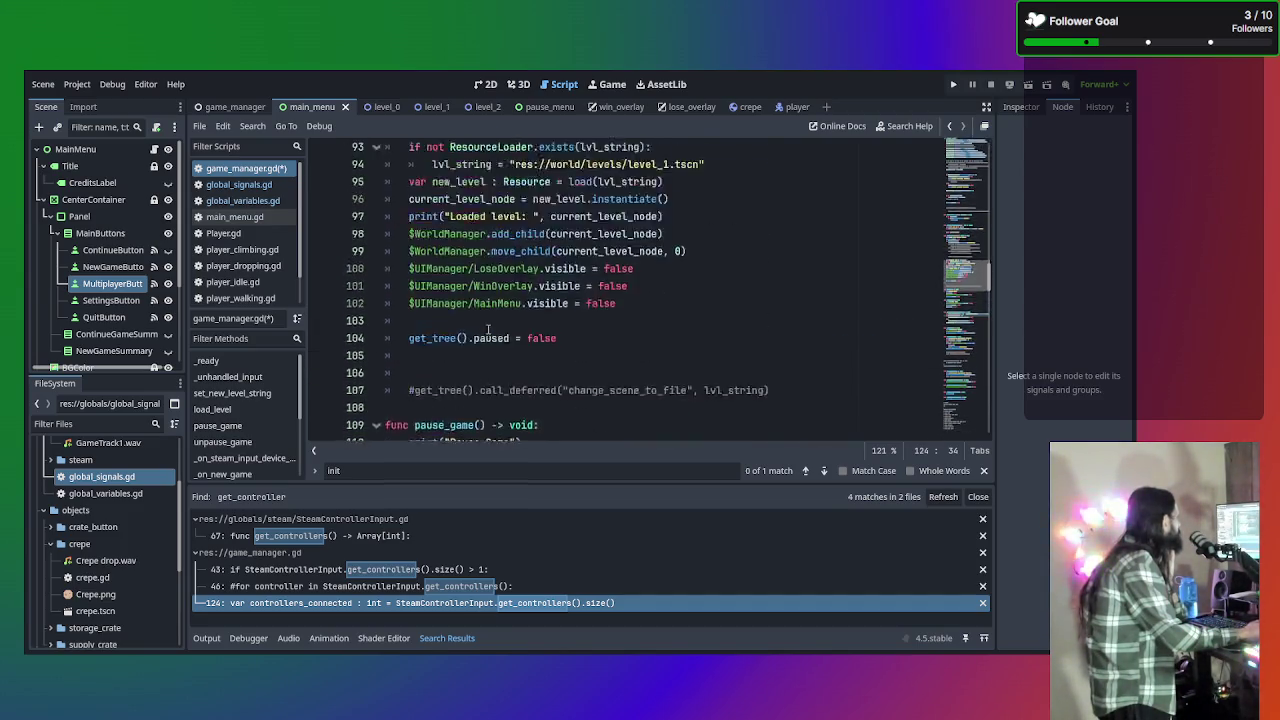
{"action": "scroll", "coordinate": [488, 330], "scroll_direction": "up", "scroll_amount": 6}
{"action": "scroll", "coordinate": [549, 322], "scroll_direction": "down", "scroll_amount": 4}
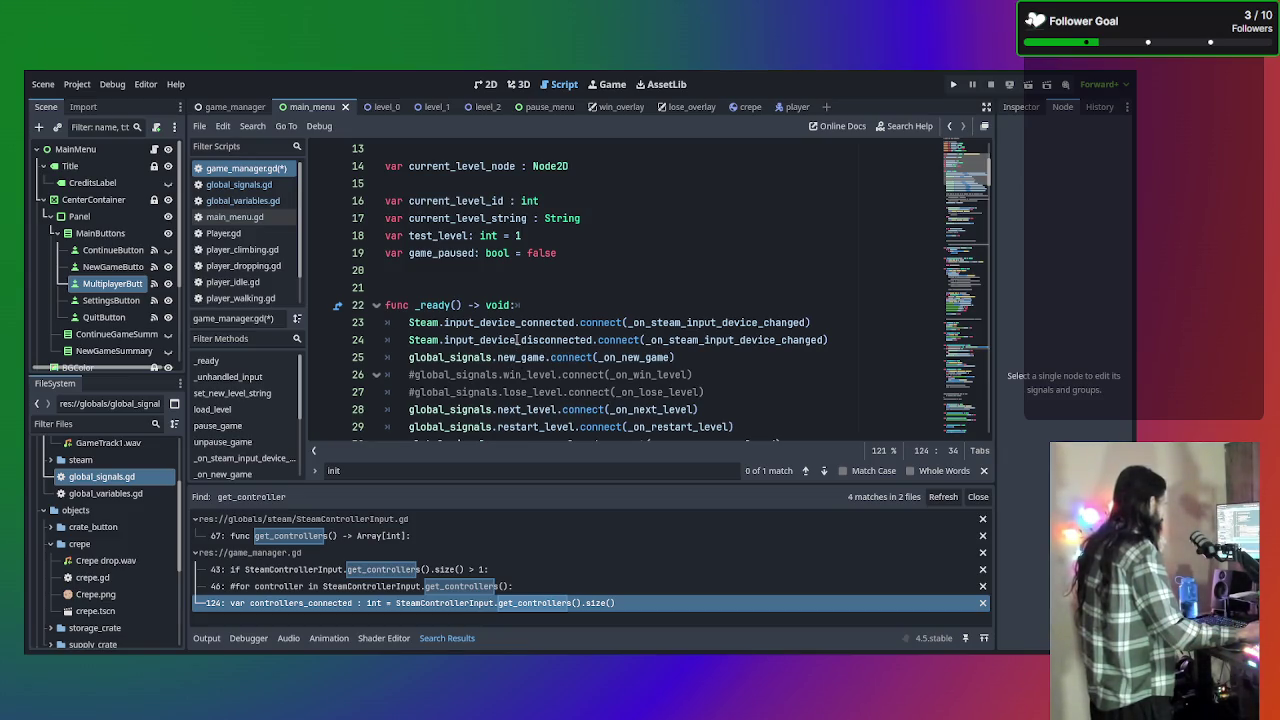
{"action": "key", "text": "ctrl+s"}
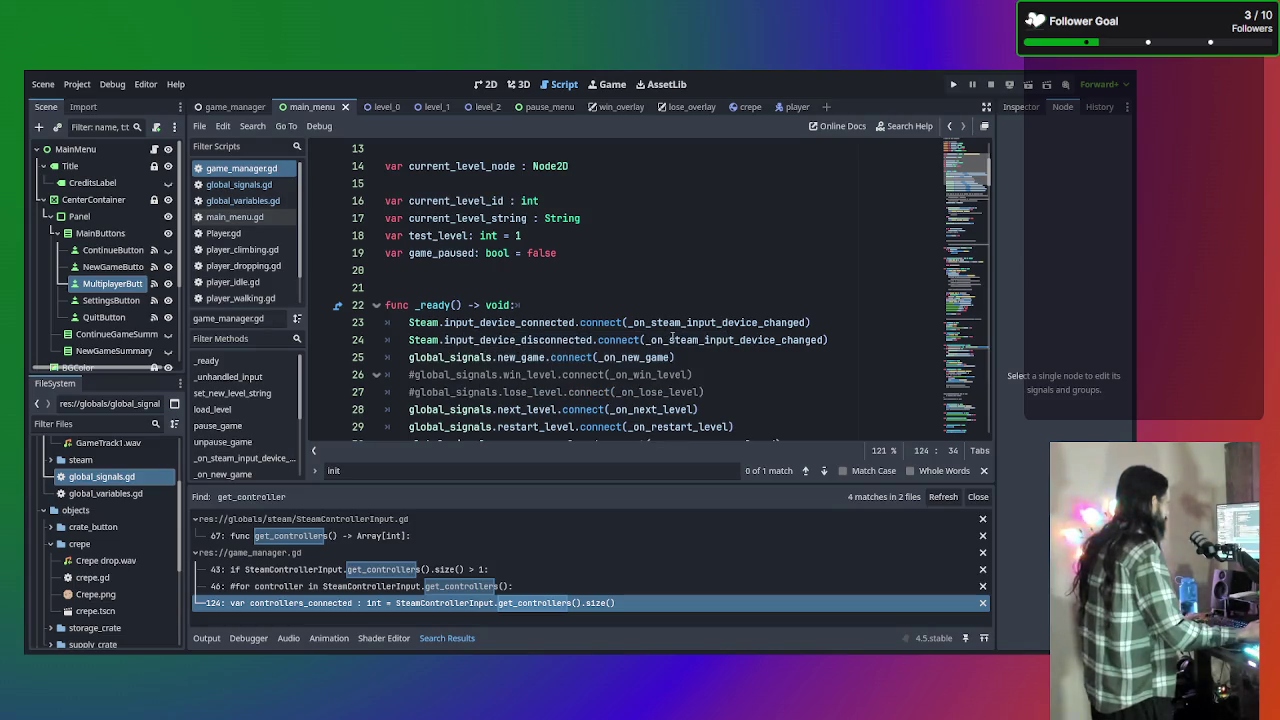
Return to line 124 from the search results and place the caret after the handler's header
{"action": "left_click", "coordinate": [381, 603]}
{"action": "scroll", "coordinate": [622, 358], "scroll_direction": "down", "scroll_amount": 1}
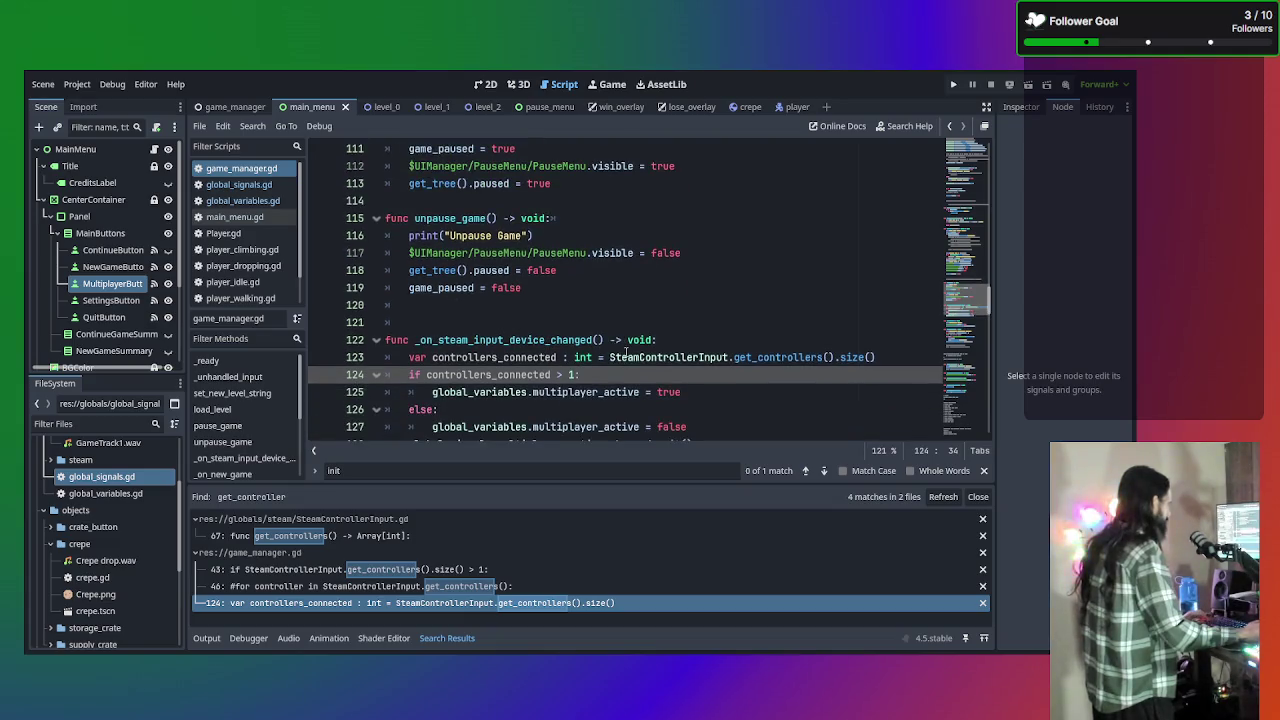
{"action": "left_click", "coordinate": [718, 340]}
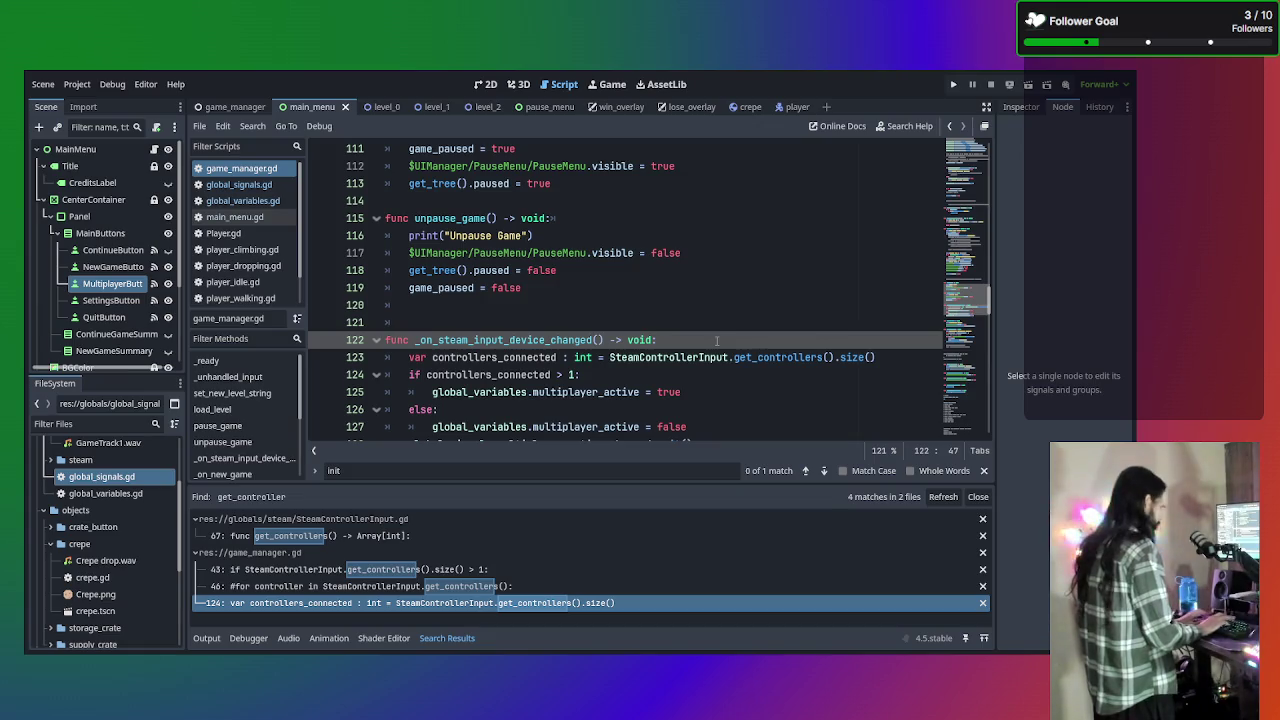
Add a print("Controllers Changed") line to the device-changed function, save, and run the game
{"action": "key", "text": "Return"}
{"action": "type", "text": "print(\""}
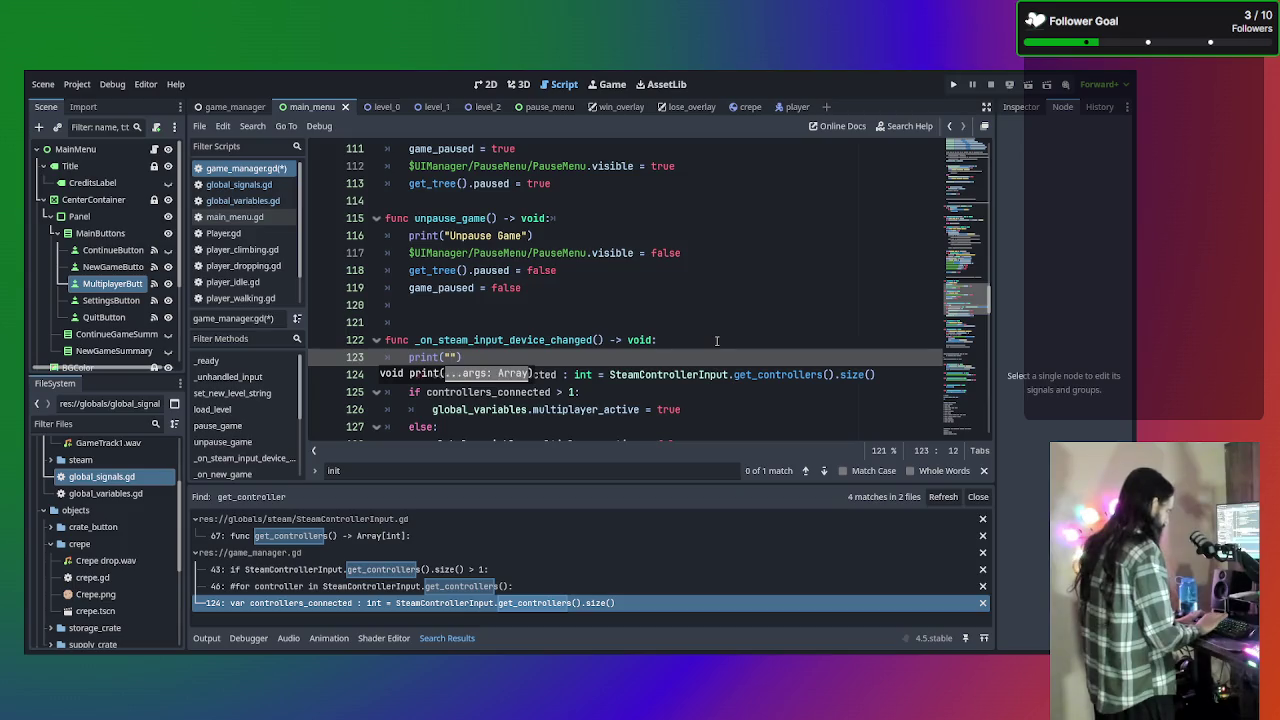
{"action": "type", "text": "Controllers"}
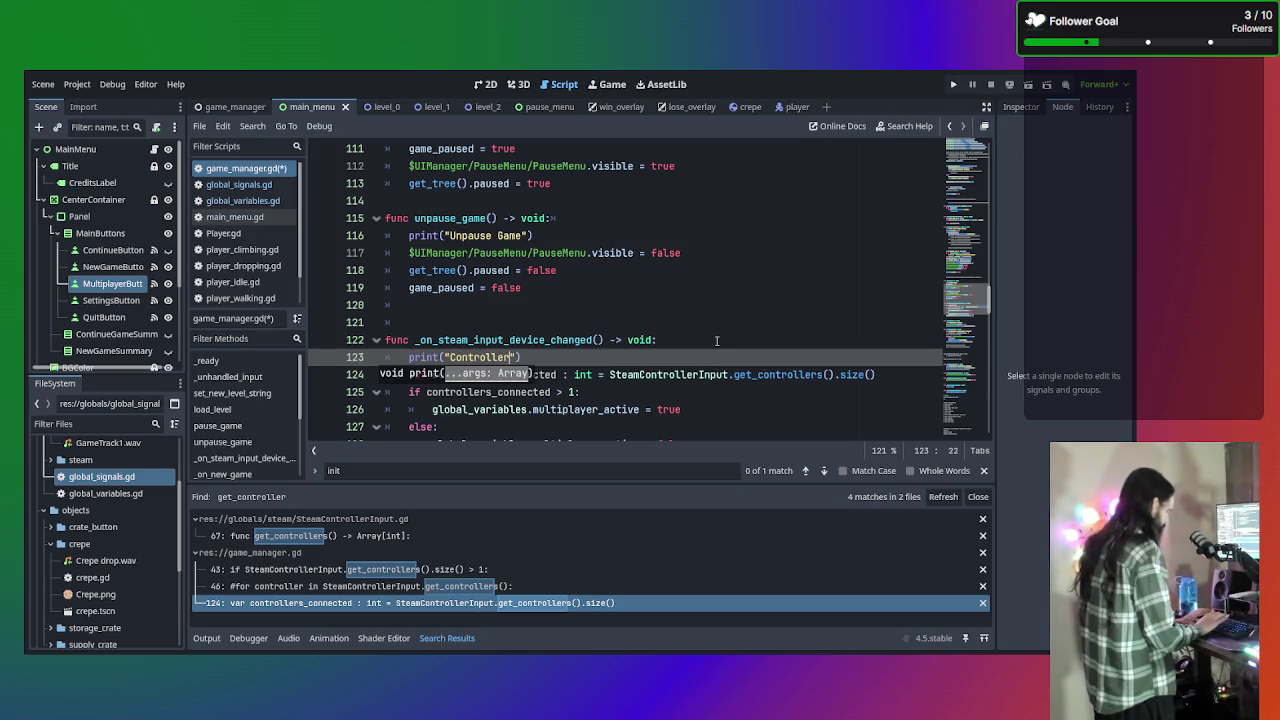
{"action": "type", "text": " Changed"}
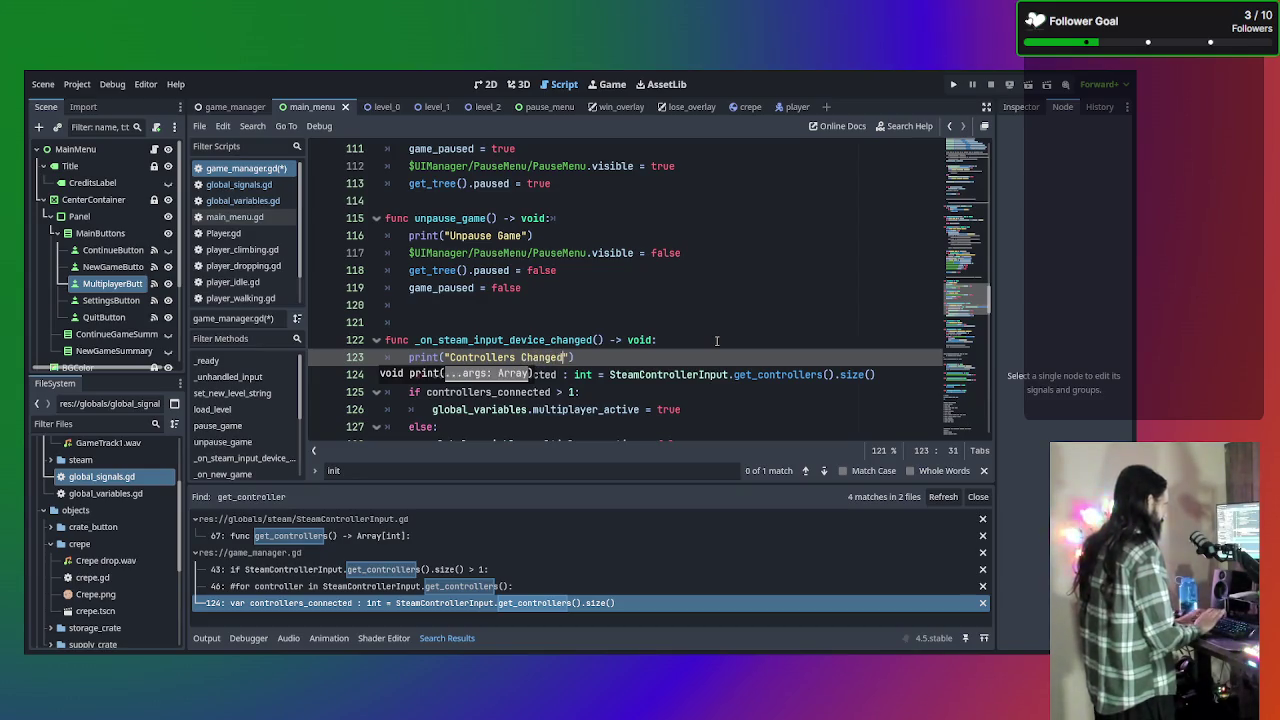
{"action": "key", "text": "ctrl+s"}
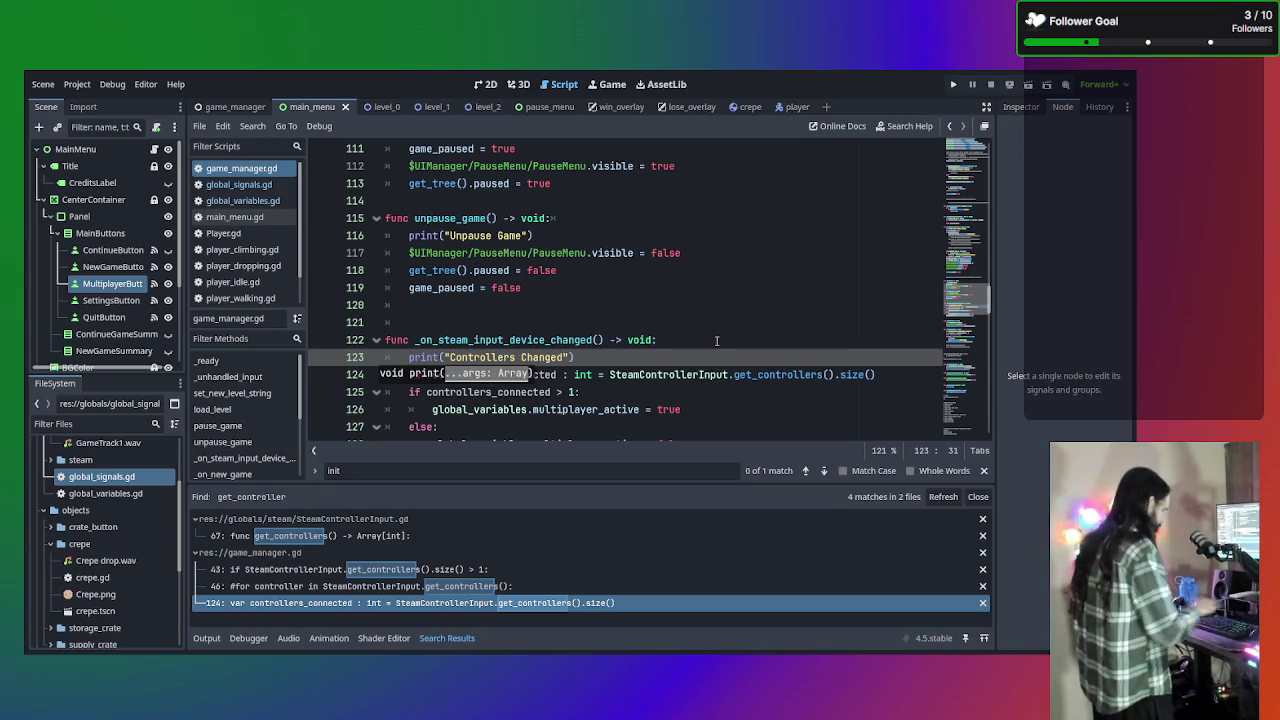
{"action": "key", "text": "F5"}
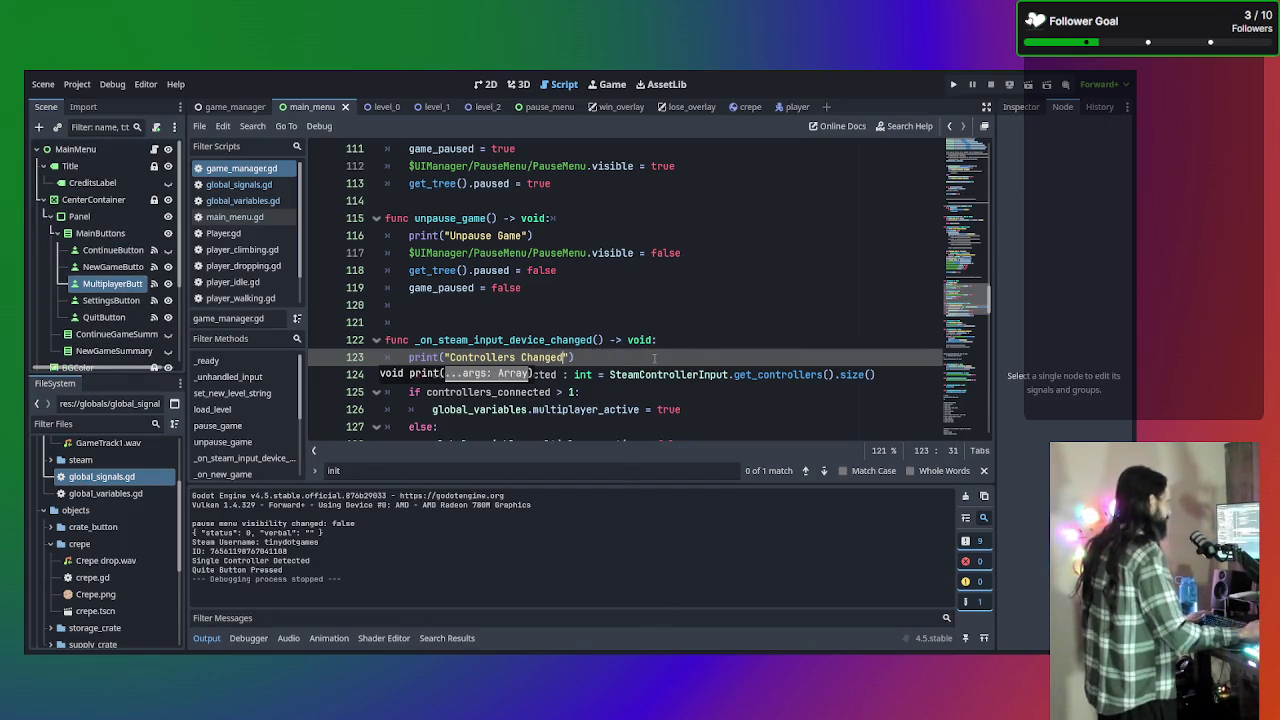
Replace the print message on line 123 with the get_controllers().size() count expression
{"action": "scroll", "coordinate": [805, 368], "scroll_direction": "down", "scroll_amount": 1}
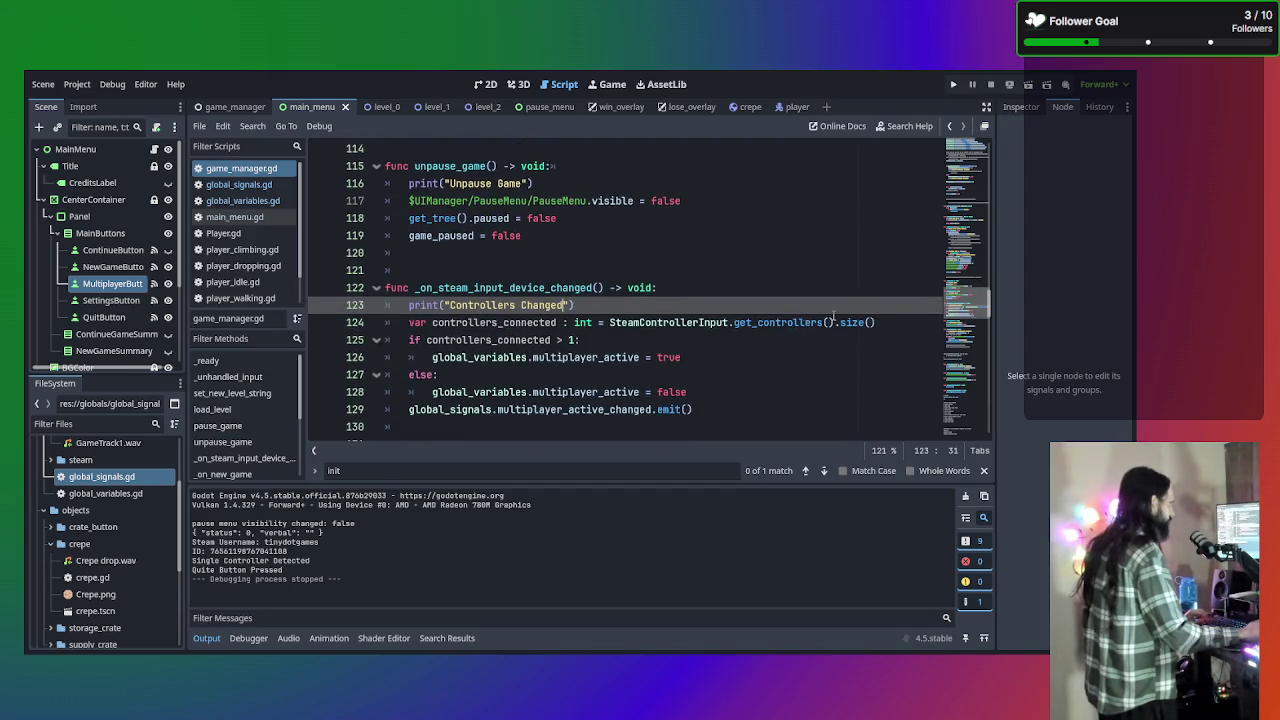
{"action": "left_click", "coordinate": [876, 323]}
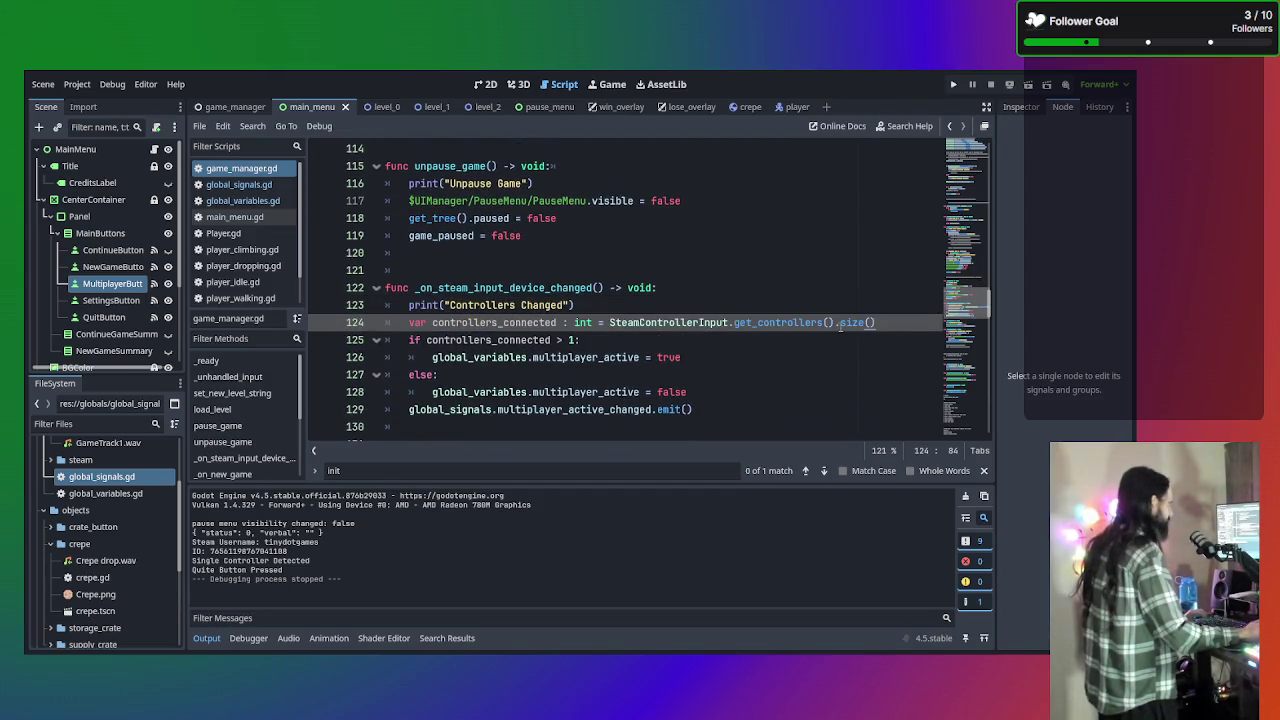
{"action": "left_click", "coordinate": [635, 303]}
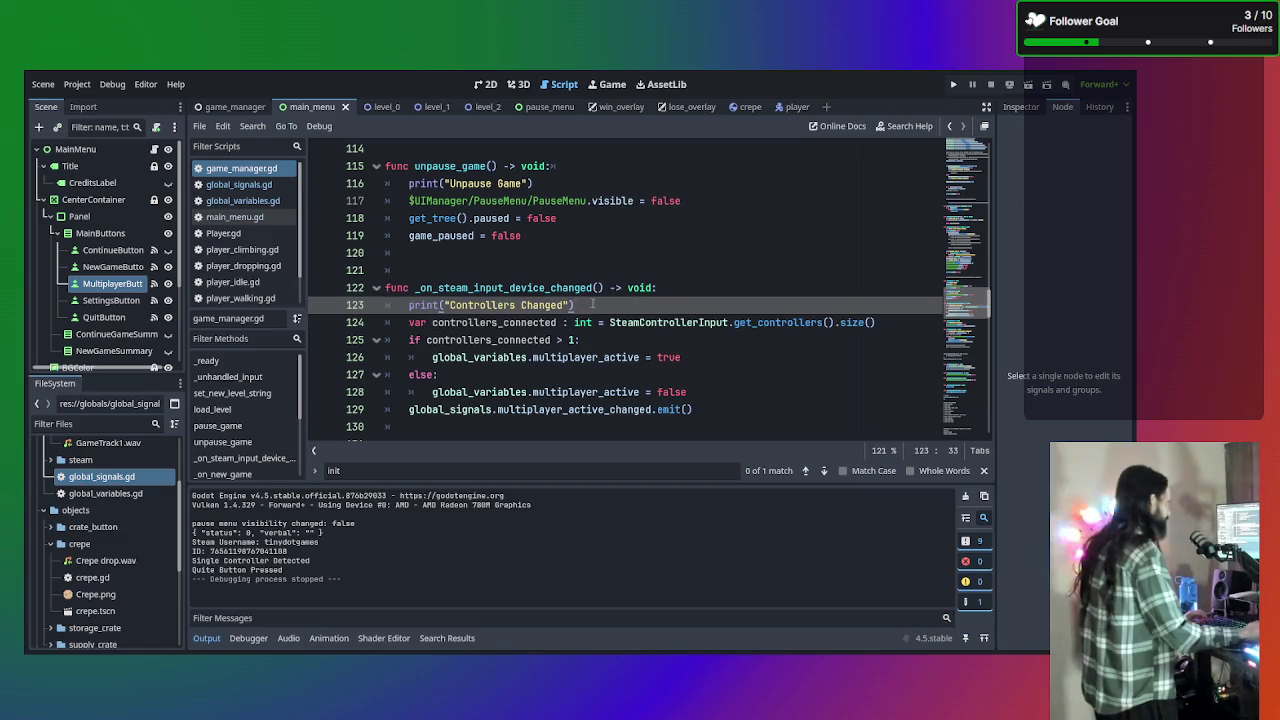
{"action": "key", "text": "shift+Left"}
{"action": "key", "text": "shift+Left"}
{"action": "key", "text": "shift+Left"}
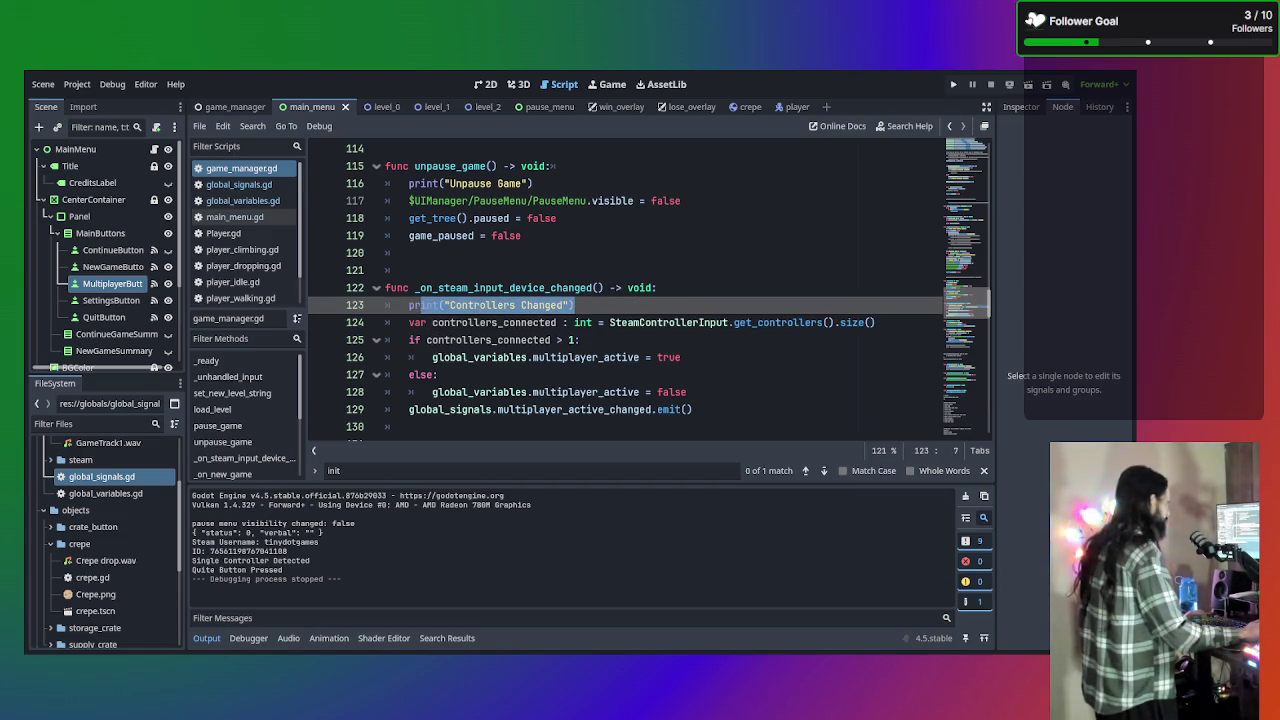
{"action": "left_click", "coordinate": [635, 305]}
{"action": "left_click_drag", "start_coordinate": [878, 323], "coordinate": [622, 340]}
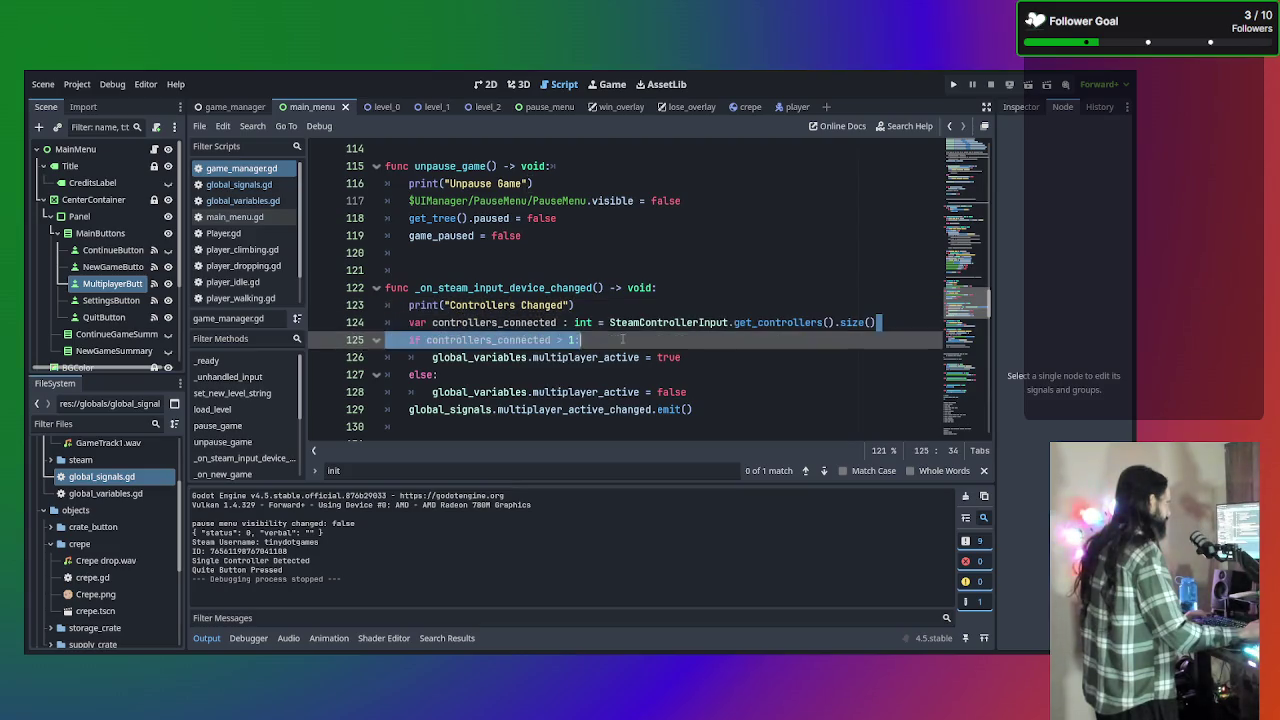
{"action": "left_click", "coordinate": [611, 324], "text": "shift"}
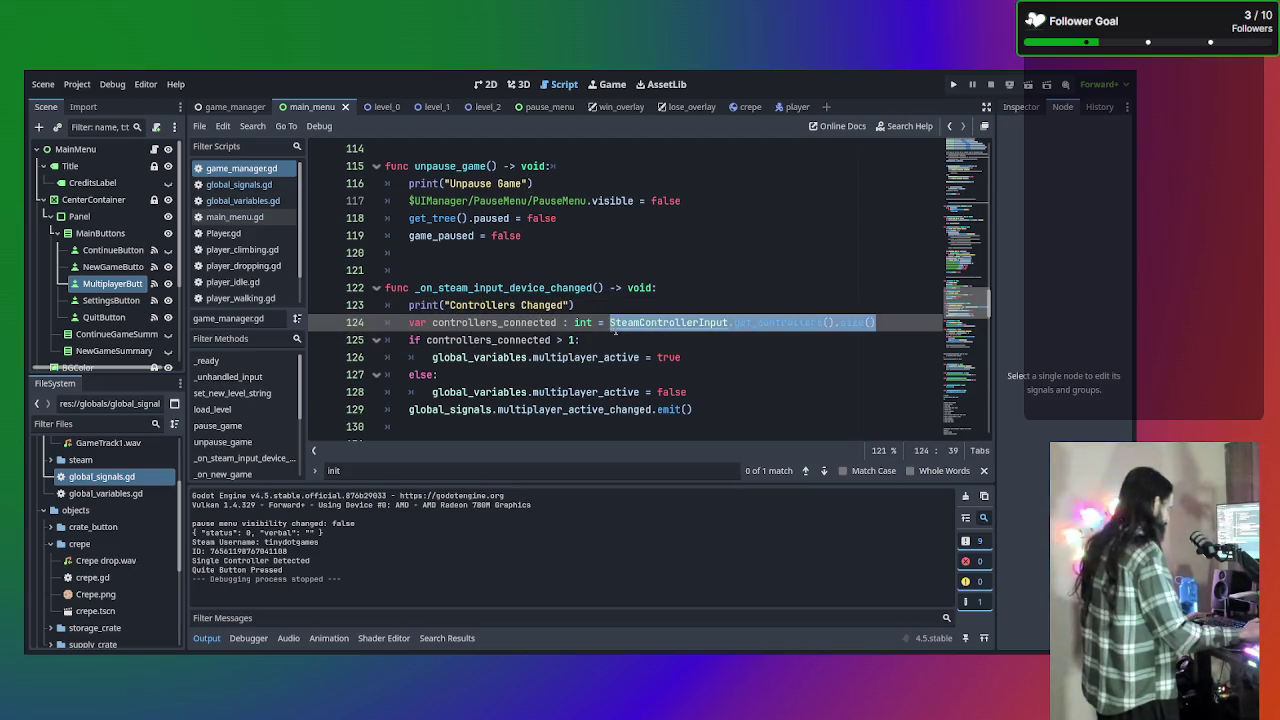
{"action": "mouse_move", "coordinate": [572, 305]}
{"action": "left_mouse_down"}
{"action": "mouse_move", "coordinate": [433, 305]}
{"action": "mouse_move", "coordinate": [446, 305]}
{"action": "left_mouse_up"}
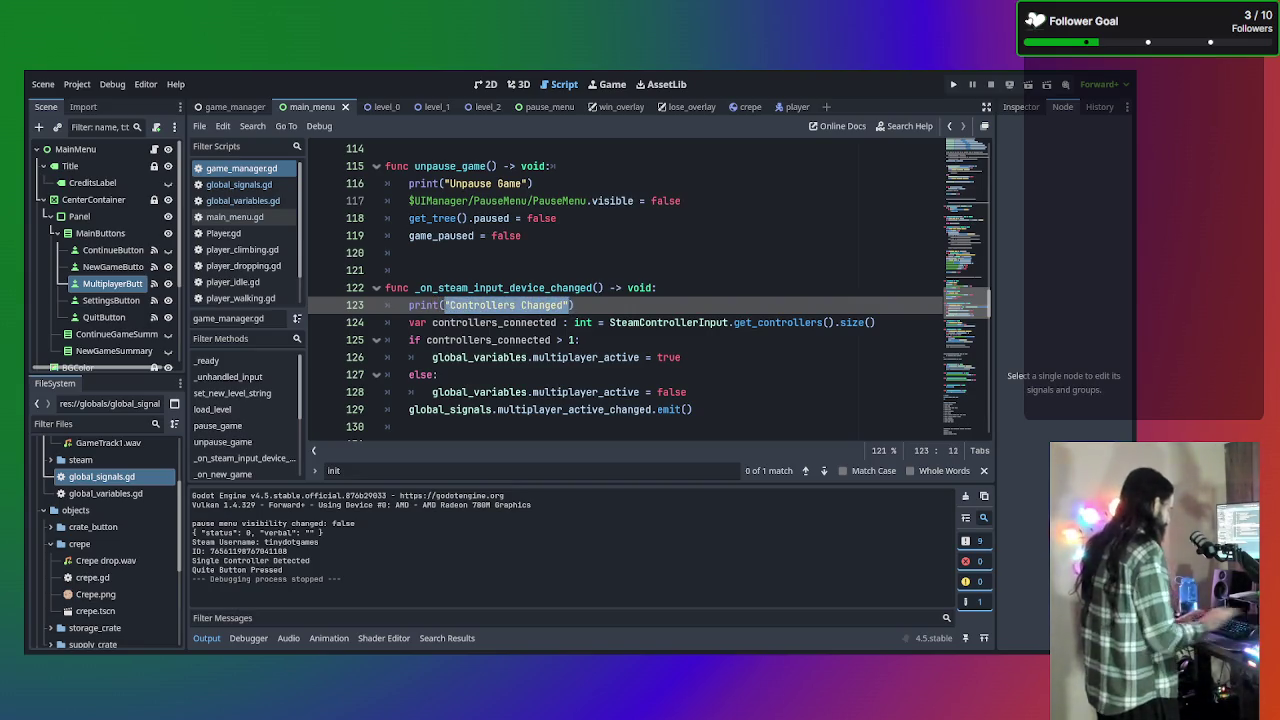
{"action": "type", "text": "str("}
{"action": "type", "text": "SteamControllerInput.get_controllers().size()"}
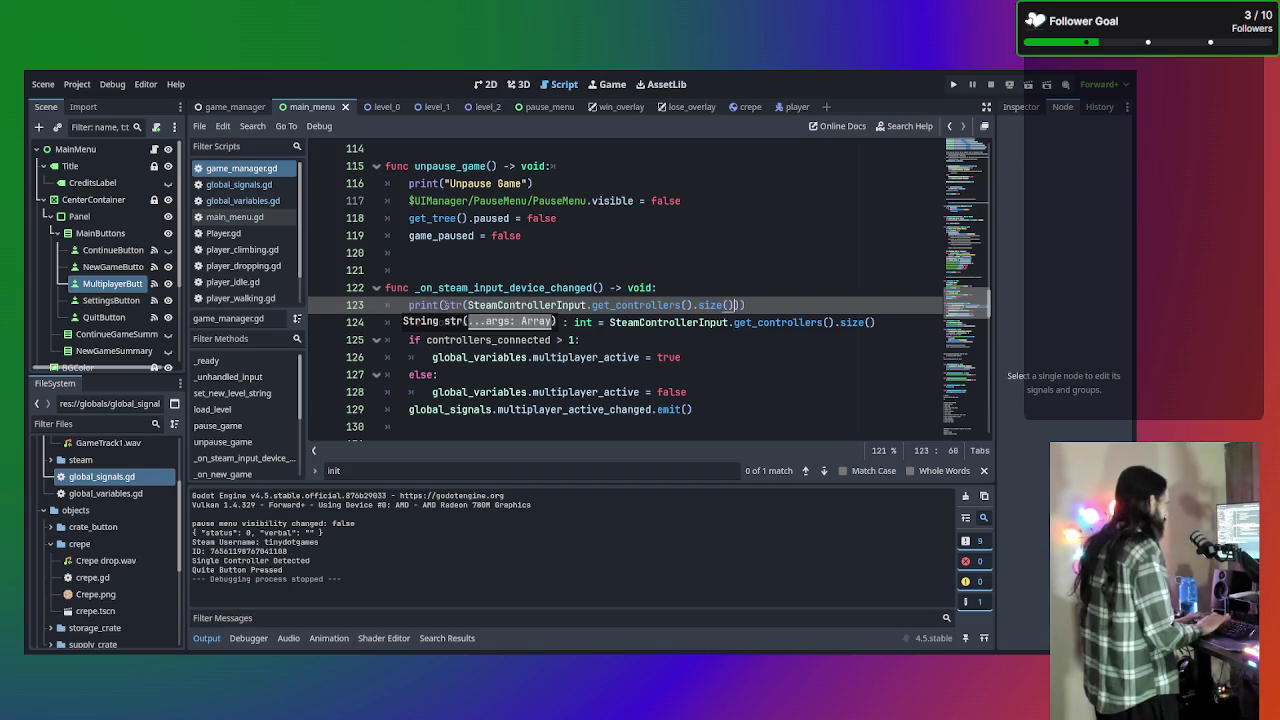
{"action": "key", "text": "ctrl+z"}
{"action": "key", "text": "ctrl+z"}
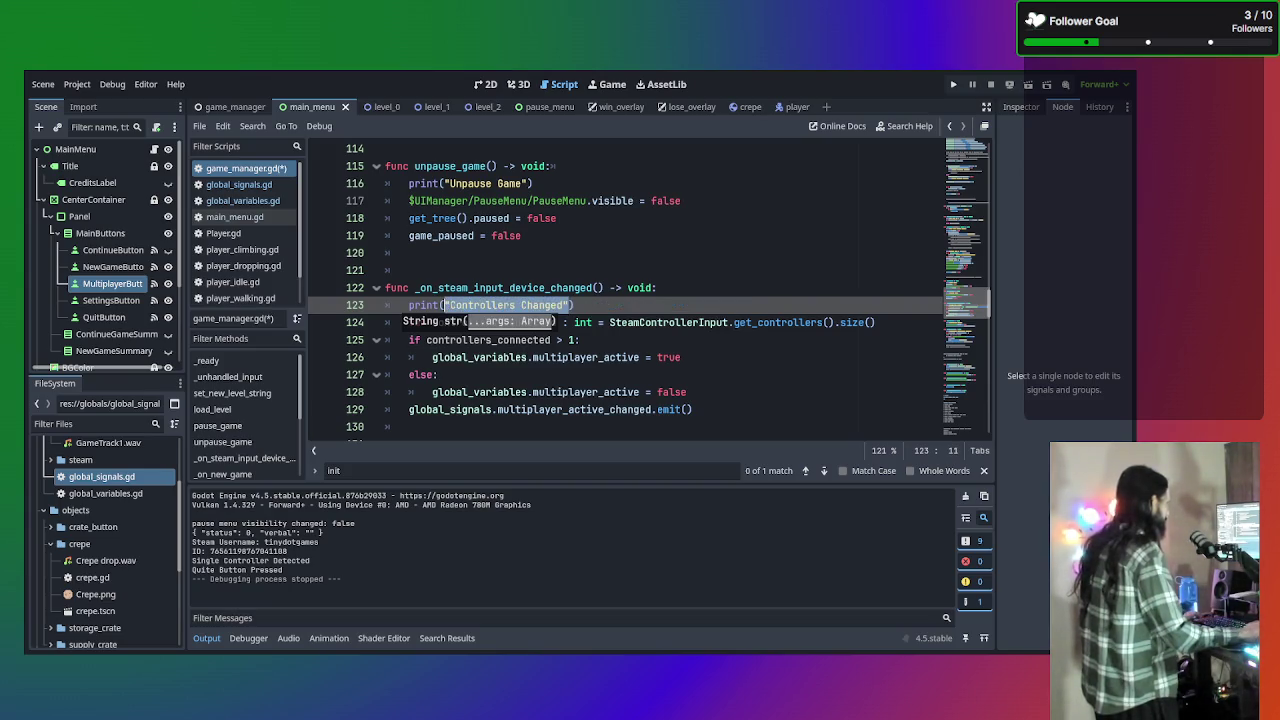
{"action": "type", "text": "SteamControllerInput.get_controllers().size()"}
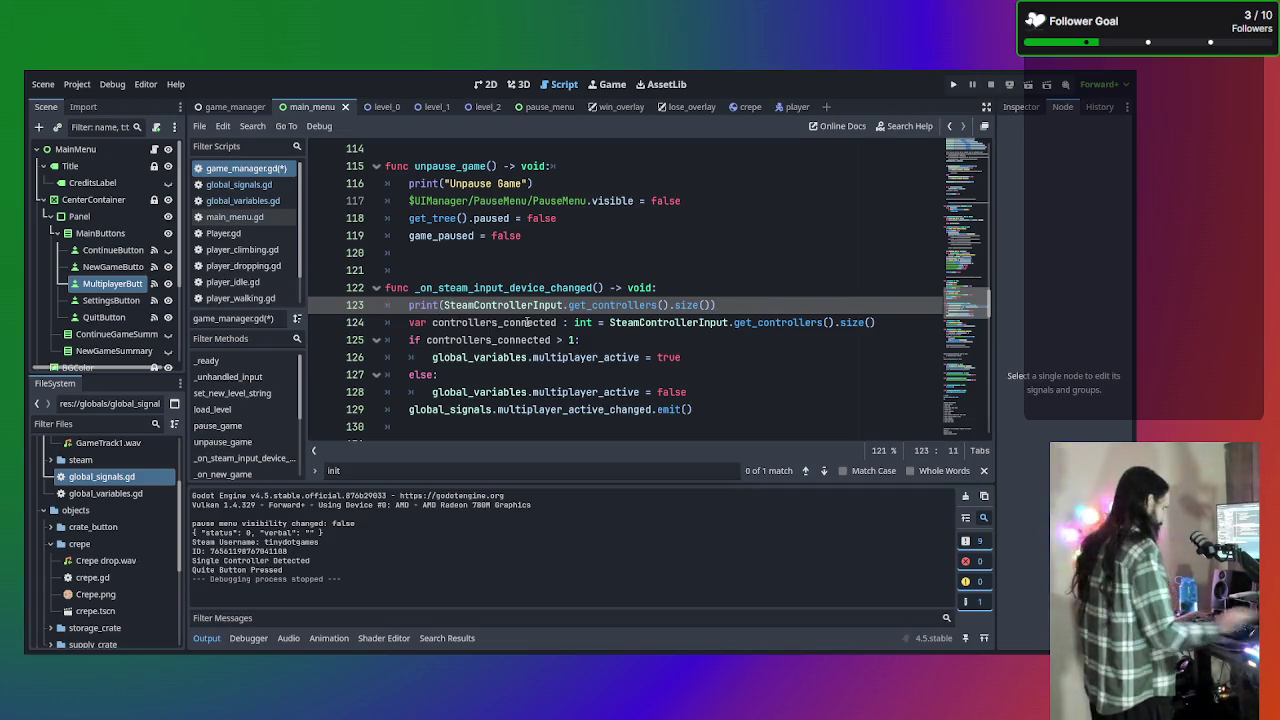
Prefix the printed count with the label "get_controllers.size: ", then save game_manager.gd and run
{"action": "type", "text": ","}
{"action": "key", "text": "Left"}
{"action": "key", "text": "Left"}
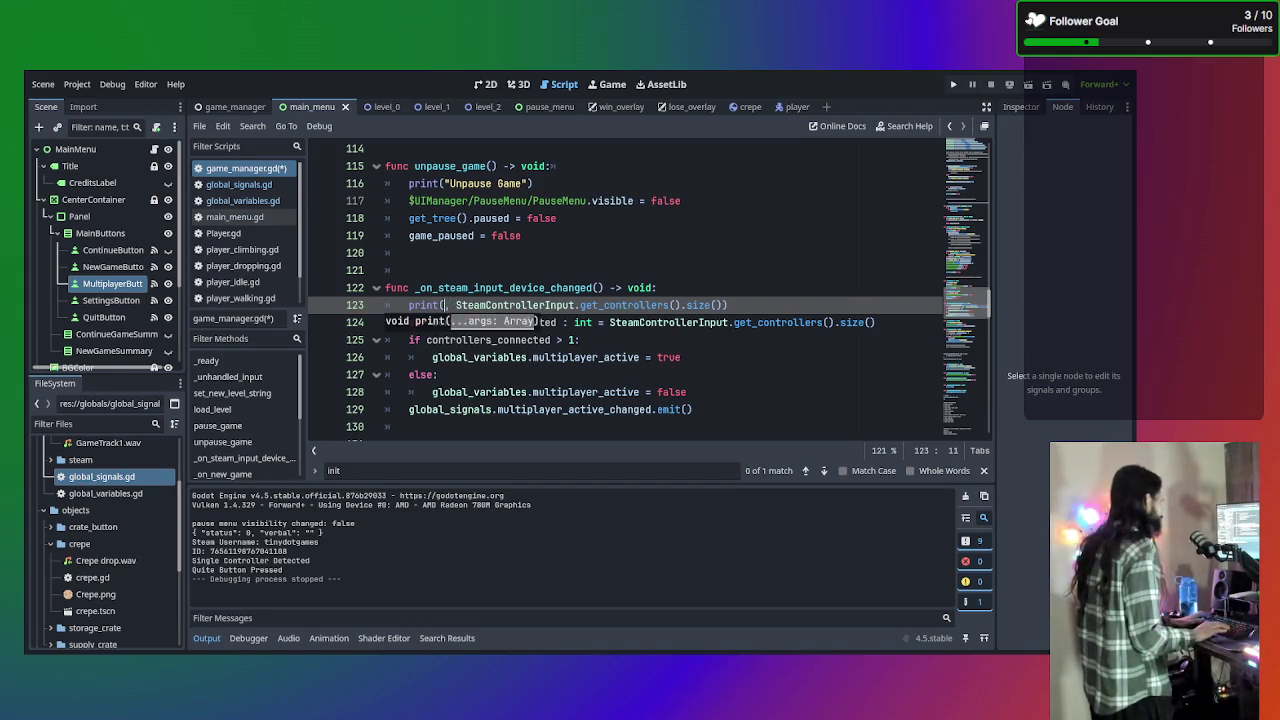
{"action": "type", "text": "\""}
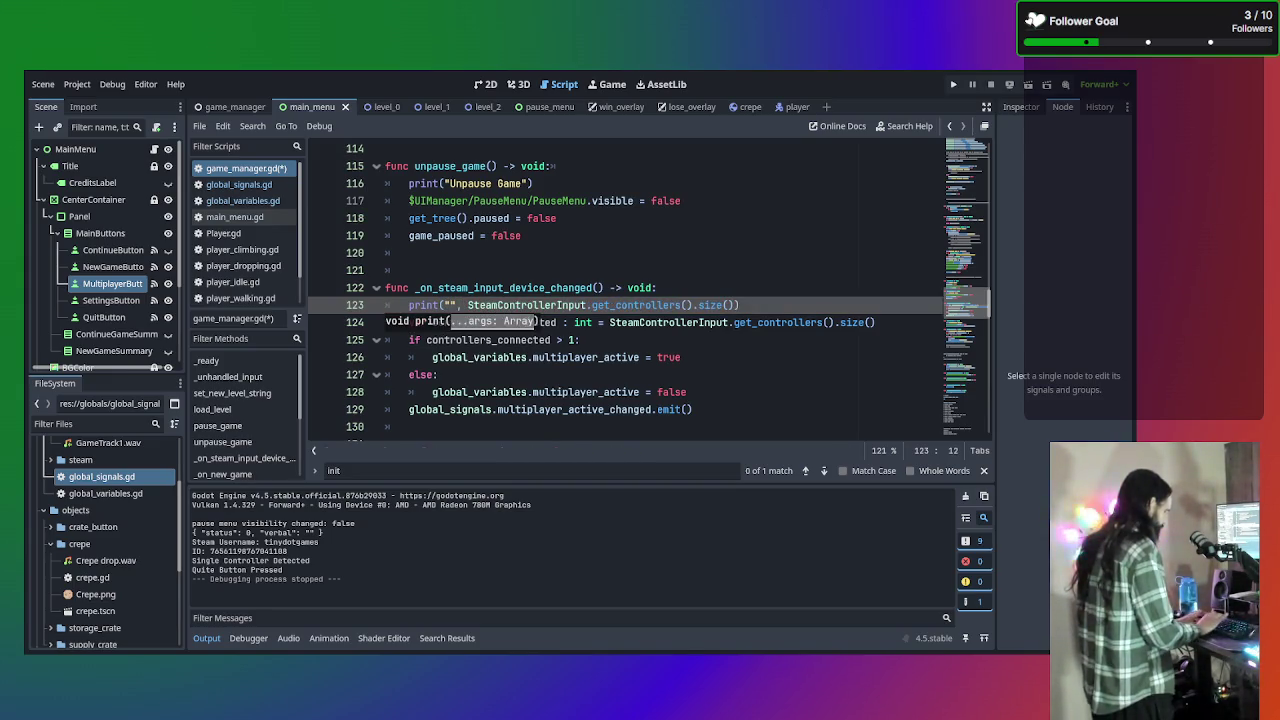
{"action": "type", "text": "C"}
{"action": "key", "text": "BackSpace"}
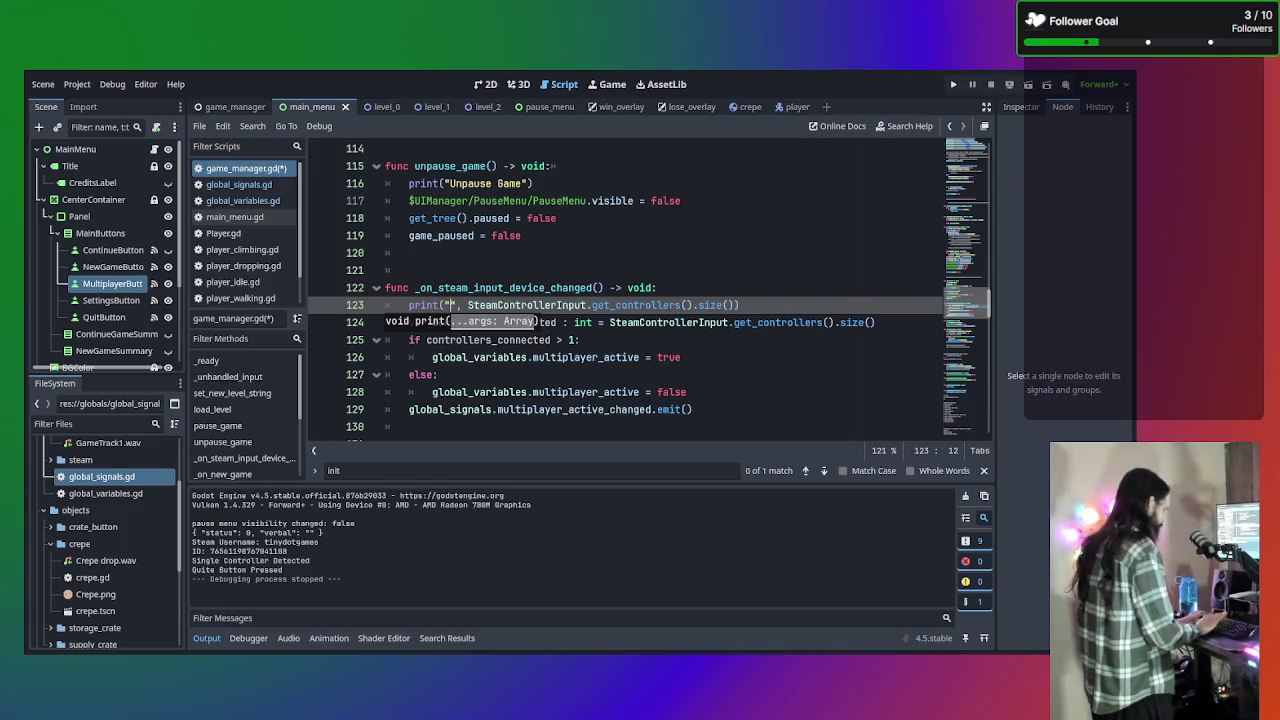
{"action": "type", "text": "get_c"}
{"action": "type", "text": "ontrollers.s"}
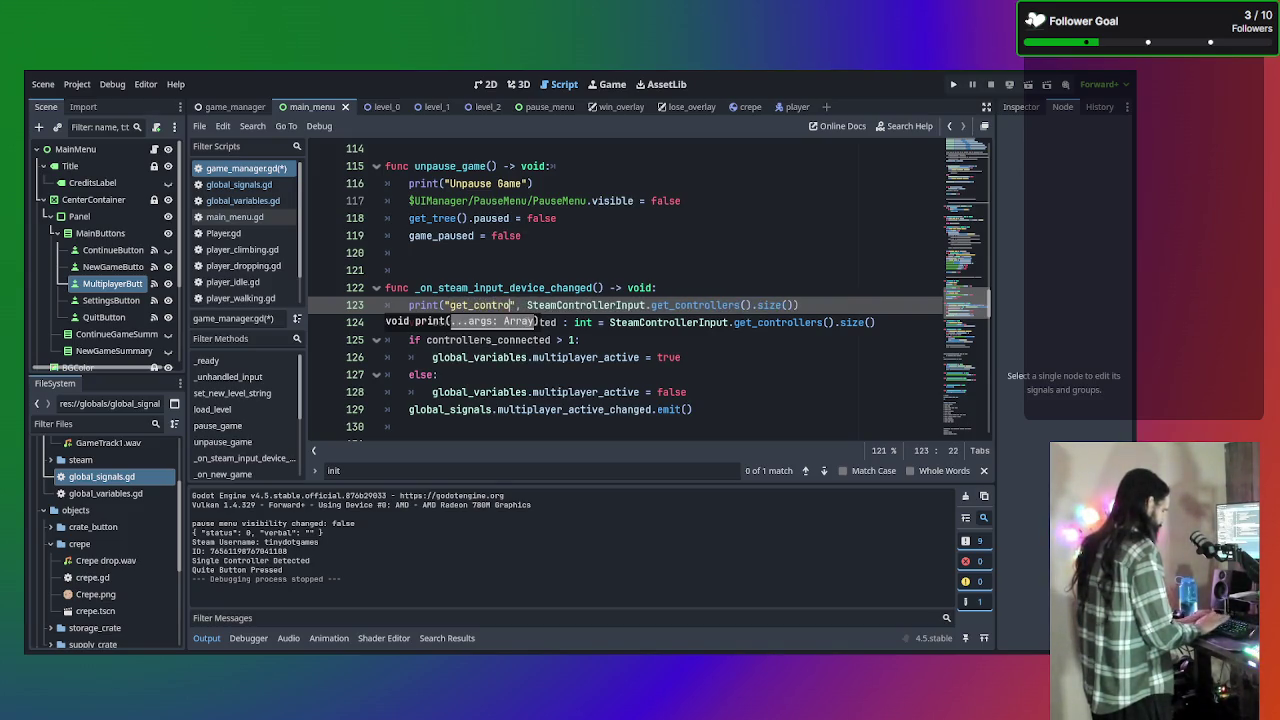
{"action": "type", "text": "e"}
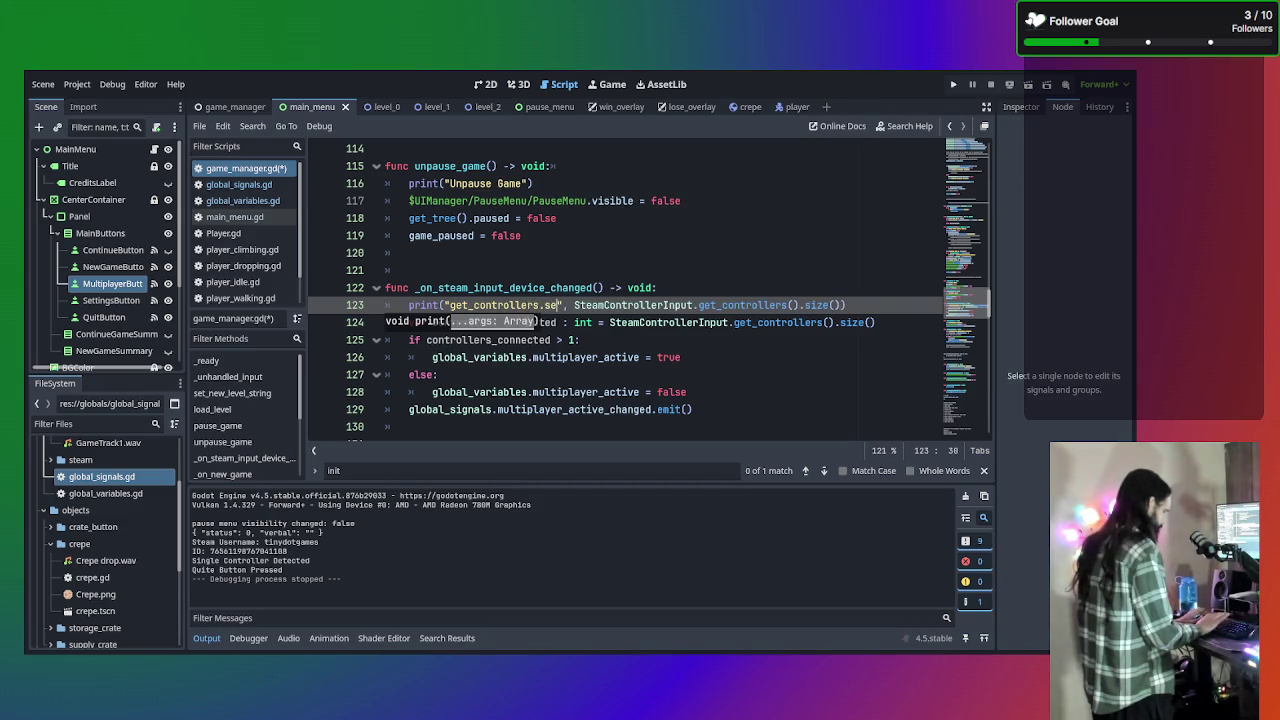
{"action": "key", "text": "BackSpace"}
{"action": "type", "text": "ze"}
{"action": "key", "text": "BackSpace"}
{"action": "key", "text": "BackSpace"}
{"action": "type", "text": "ize:"}
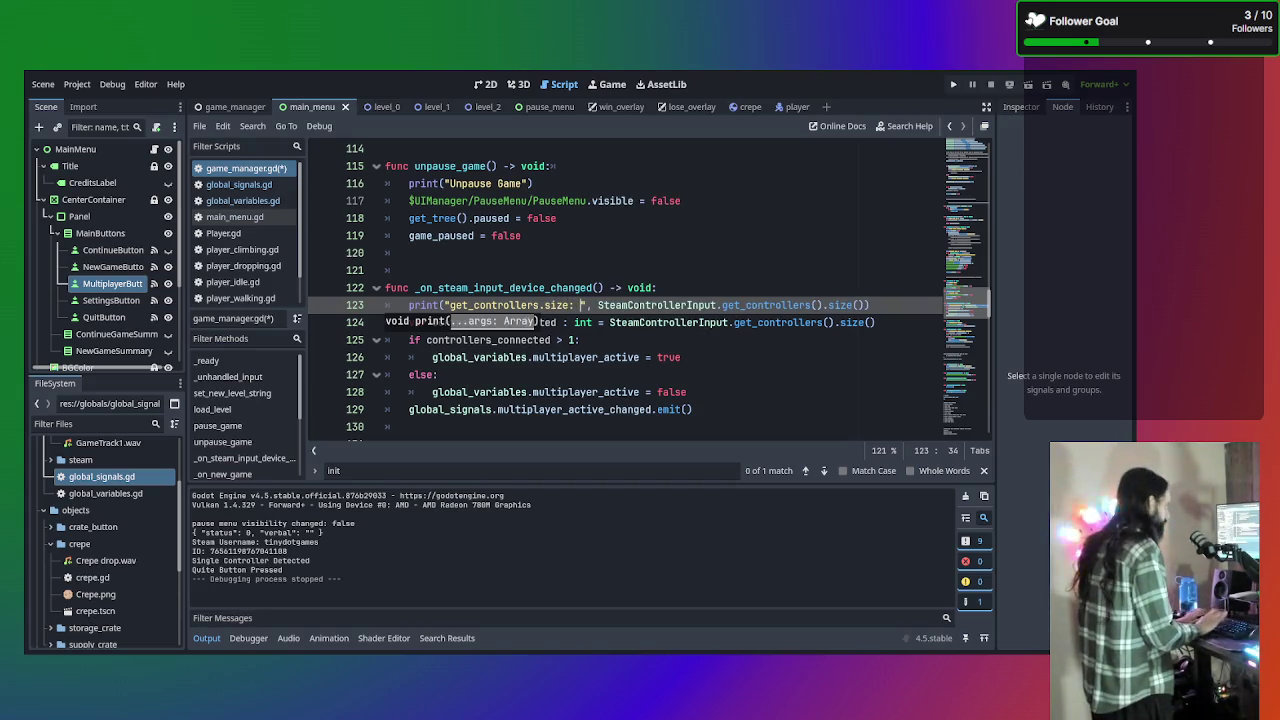
{"action": "key", "text": "ctrl+s"}
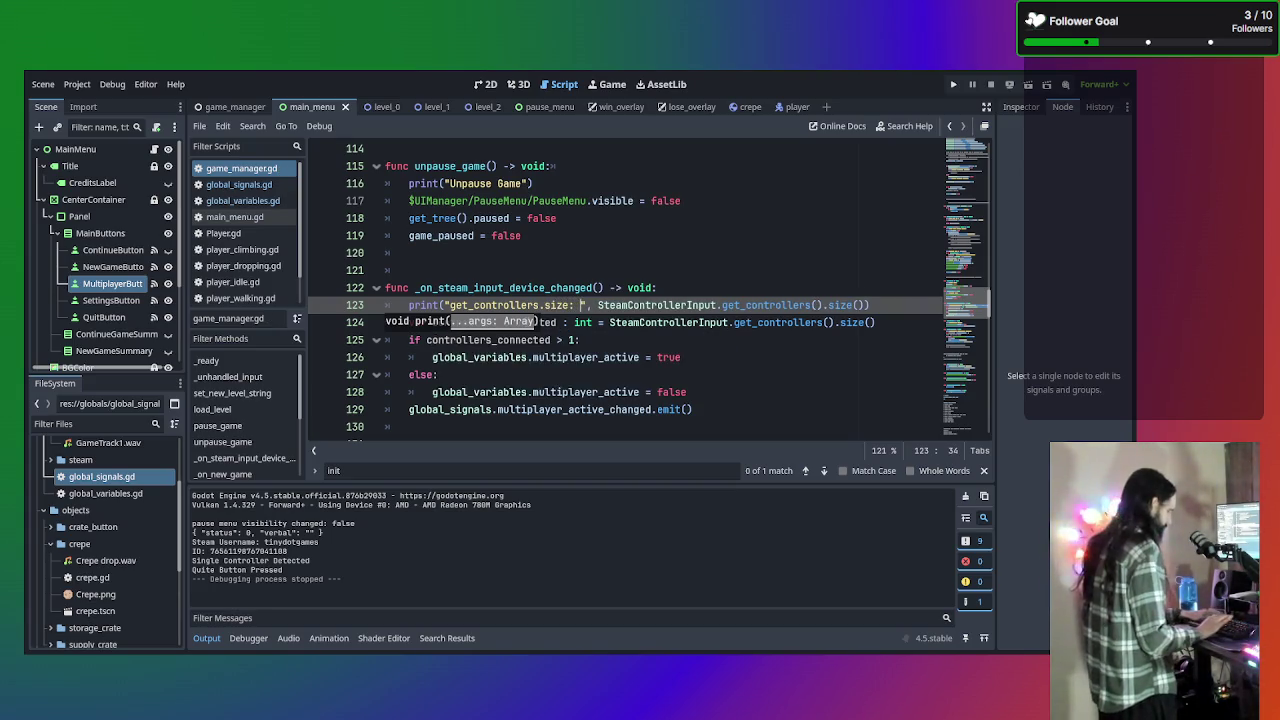
{"action": "key", "text": "F5"}
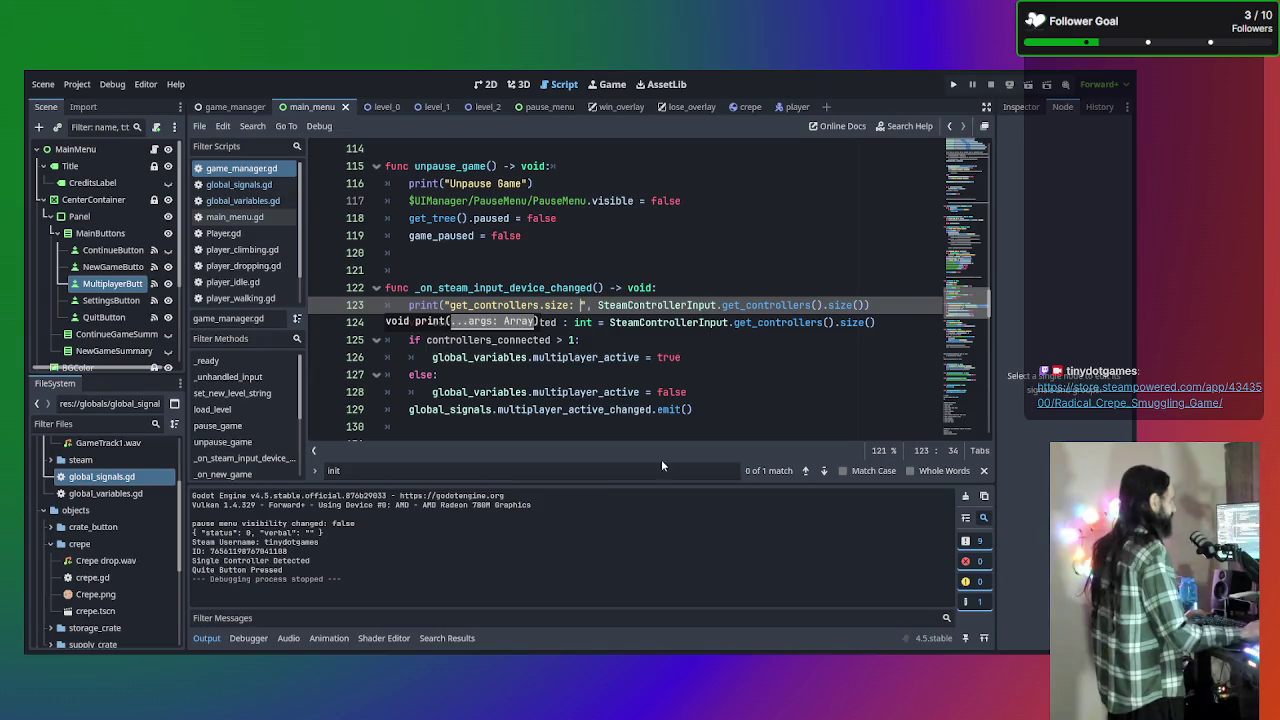
{"action": "scroll", "coordinate": [521, 350], "scroll_direction": "up", "scroll_amount": 12}
Scroll through game_manager.gd, then open SteamSetup.gd from the script list
{"action": "scroll", "coordinate": [521, 350], "scroll_direction": "up", "scroll_amount": 20}
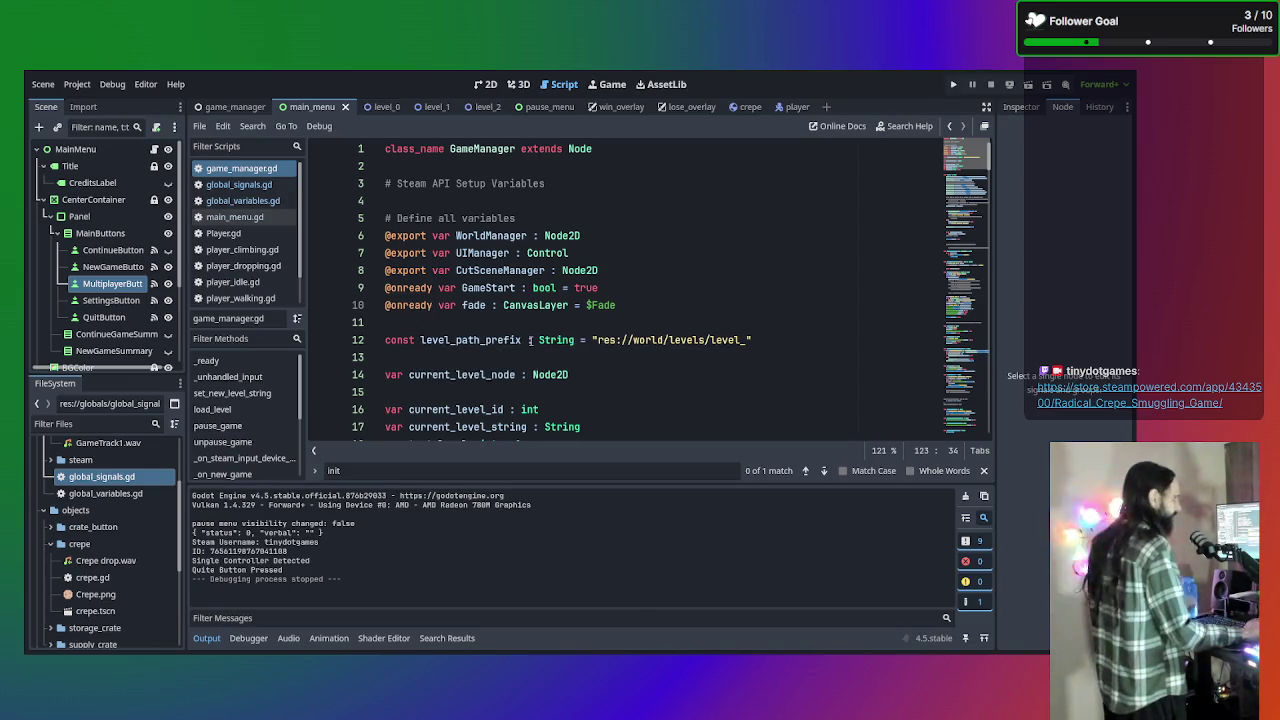
{"action": "scroll", "coordinate": [628, 331], "scroll_direction": "down", "scroll_amount": 12}
{"action": "scroll", "coordinate": [647, 320], "scroll_direction": "down", "scroll_amount": 16}
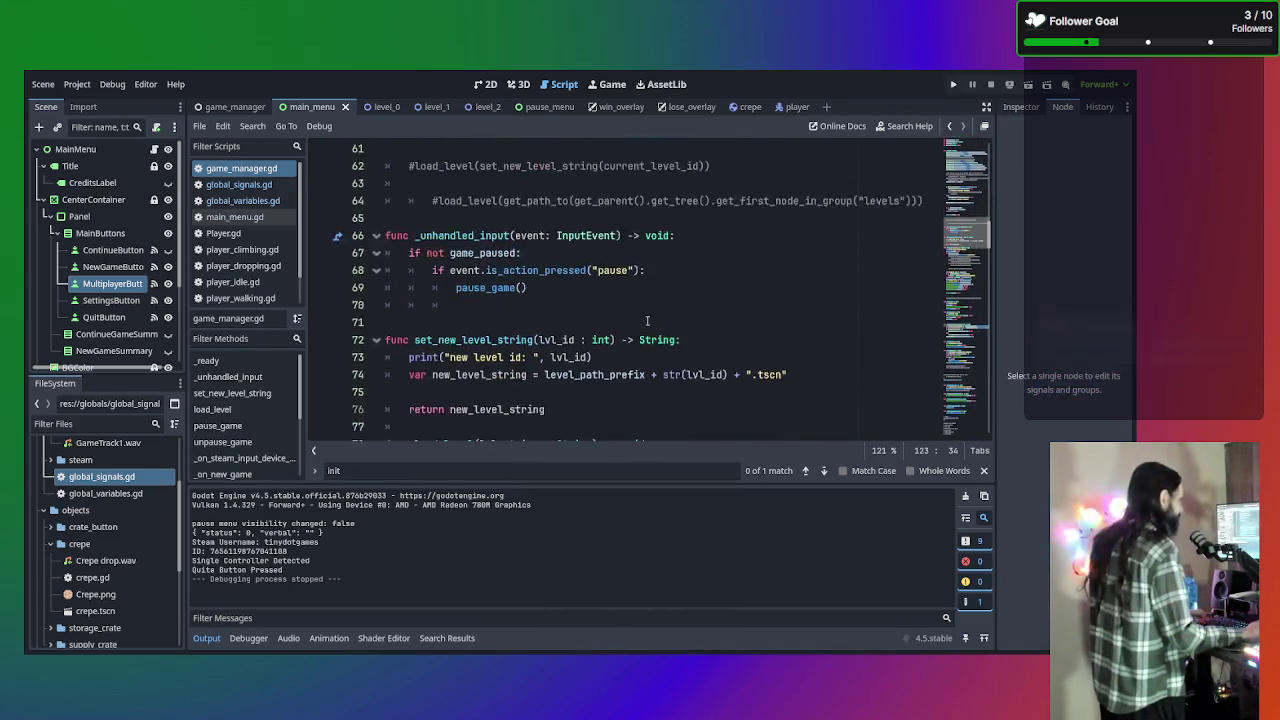
{"action": "scroll", "coordinate": [650, 321], "scroll_direction": "down", "scroll_amount": 3}
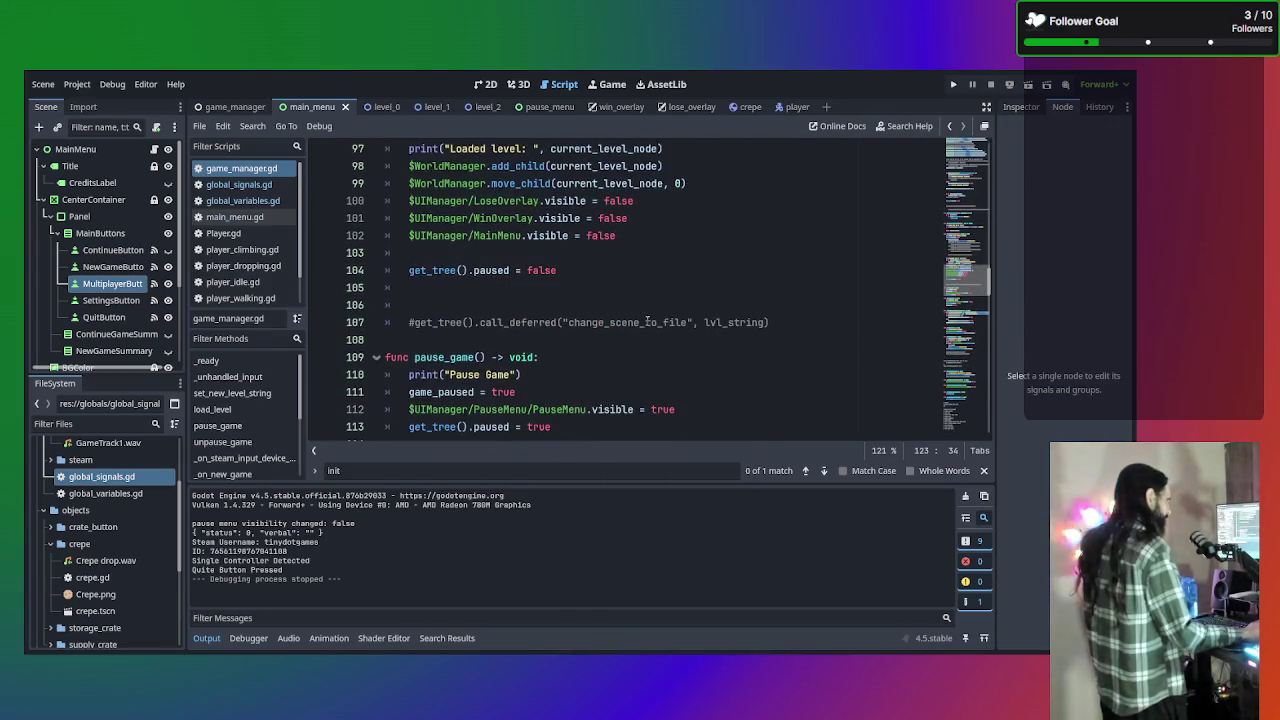
{"action": "scroll", "coordinate": [647, 321], "scroll_direction": "down", "scroll_amount": 3}
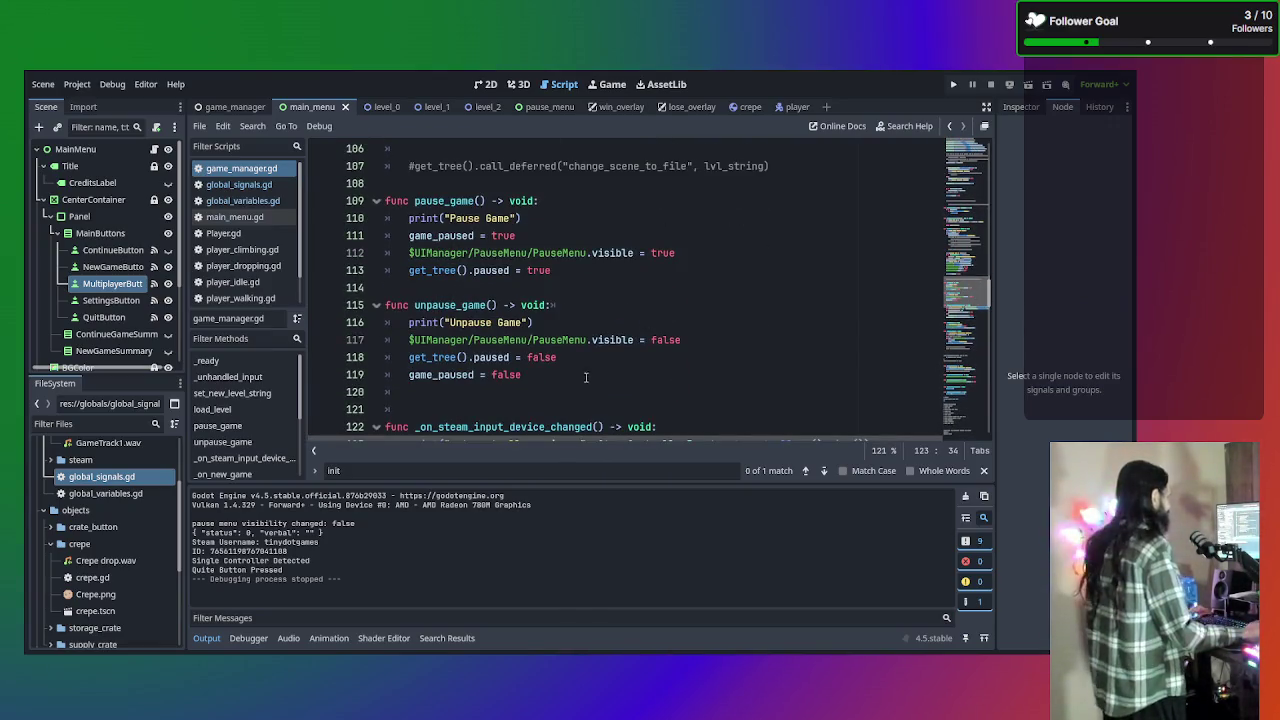
{"action": "scroll", "coordinate": [588, 375], "scroll_direction": "down", "scroll_amount": 4}
{"action": "scroll", "coordinate": [588, 375], "scroll_direction": "down", "scroll_amount": 3}
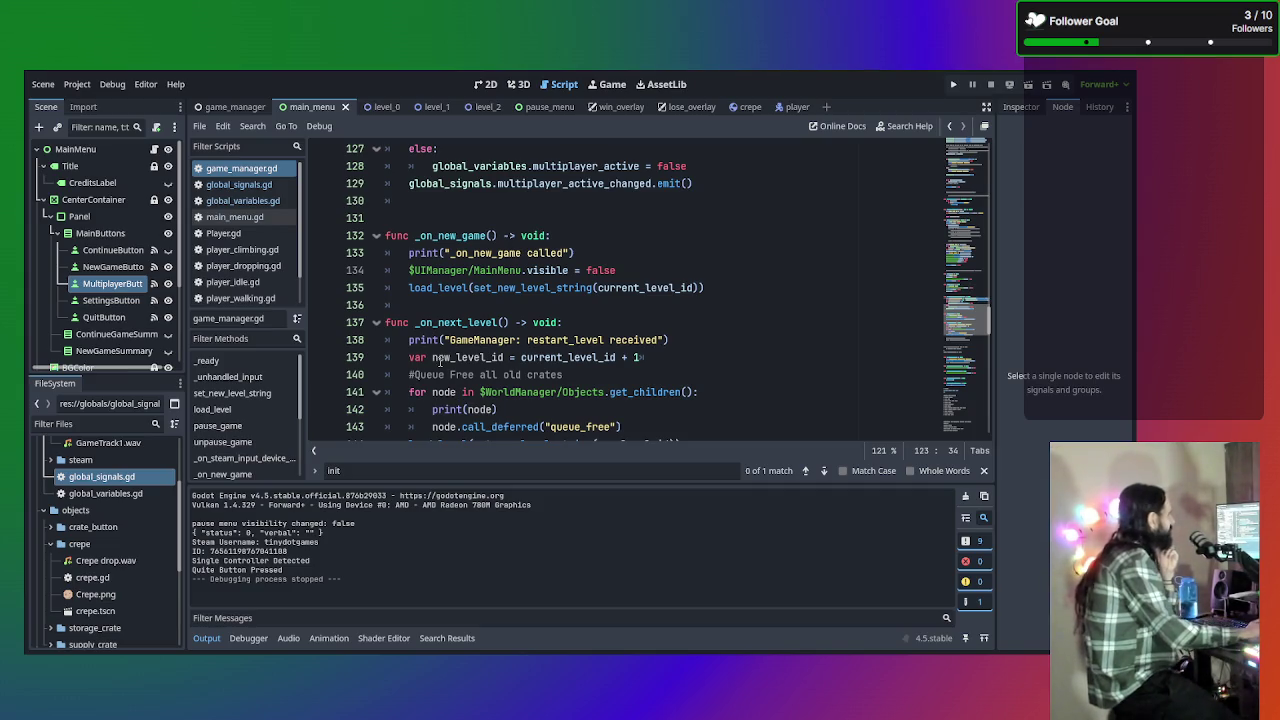
{"action": "scroll", "coordinate": [244, 297], "scroll_direction": "down", "scroll_amount": 2}
{"action": "left_click", "coordinate": [244, 297]}
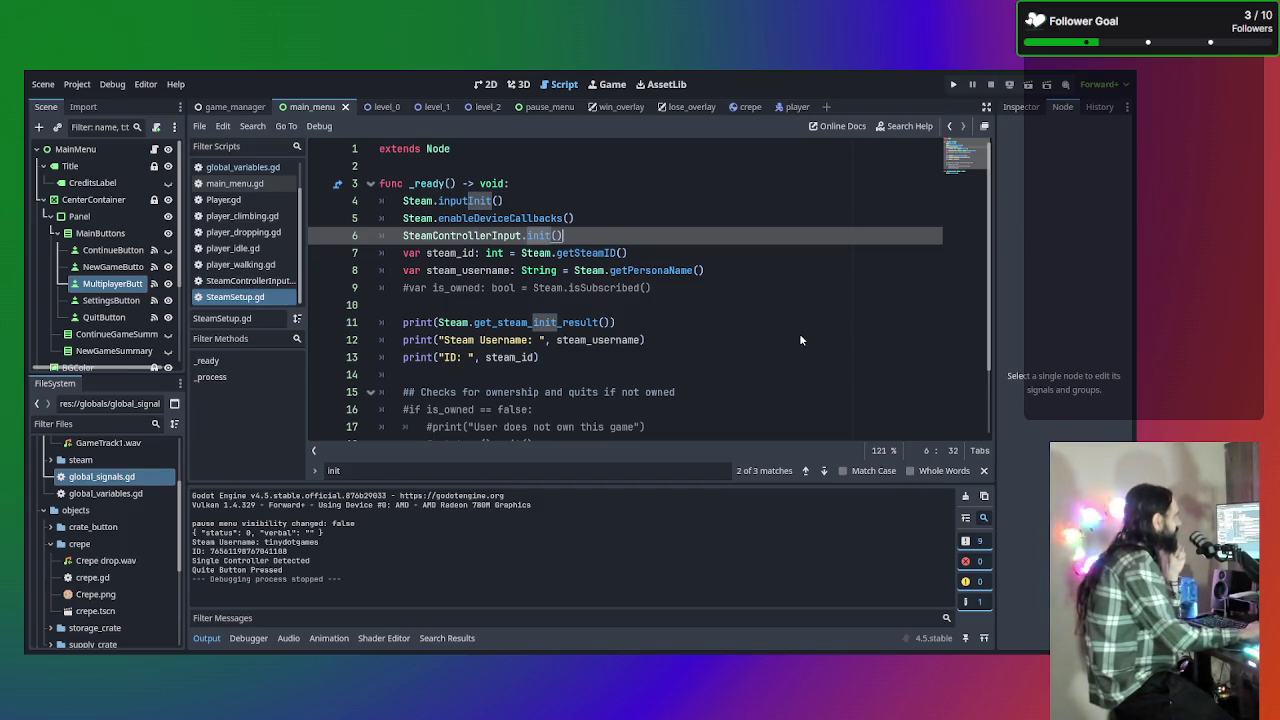
{"action": "left_click", "coordinate": [795, 214]}
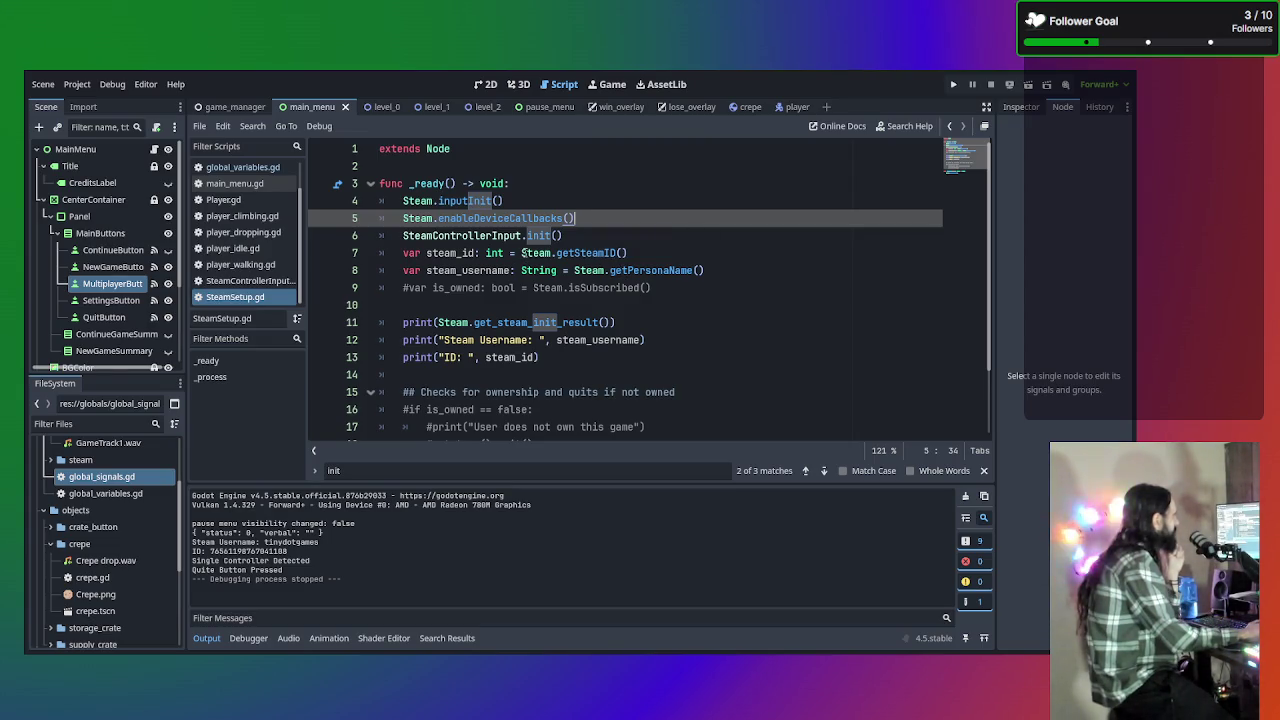
{"action": "left_click", "coordinate": [577, 355]}
{"action": "scroll", "coordinate": [577, 355], "scroll_direction": "down", "scroll_amount": 2}
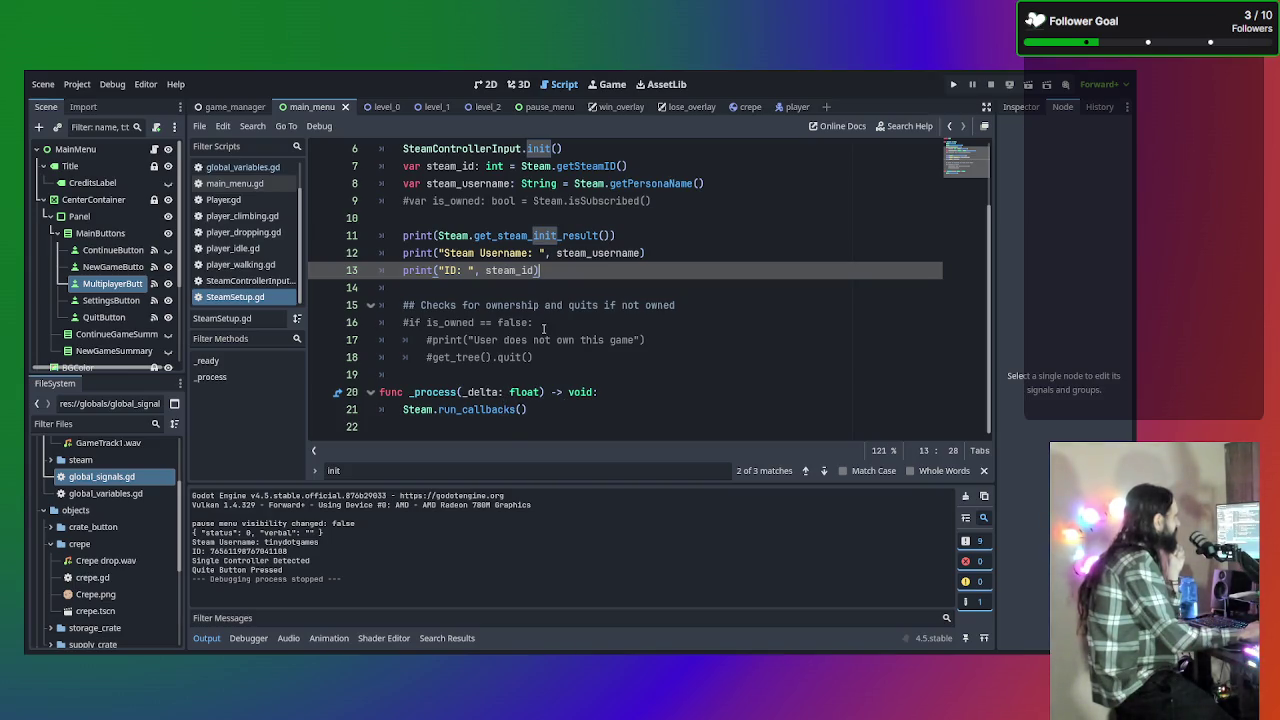
{"action": "scroll", "coordinate": [543, 330], "scroll_direction": "up", "scroll_amount": 2}
{"action": "left_click", "coordinate": [248, 281]}
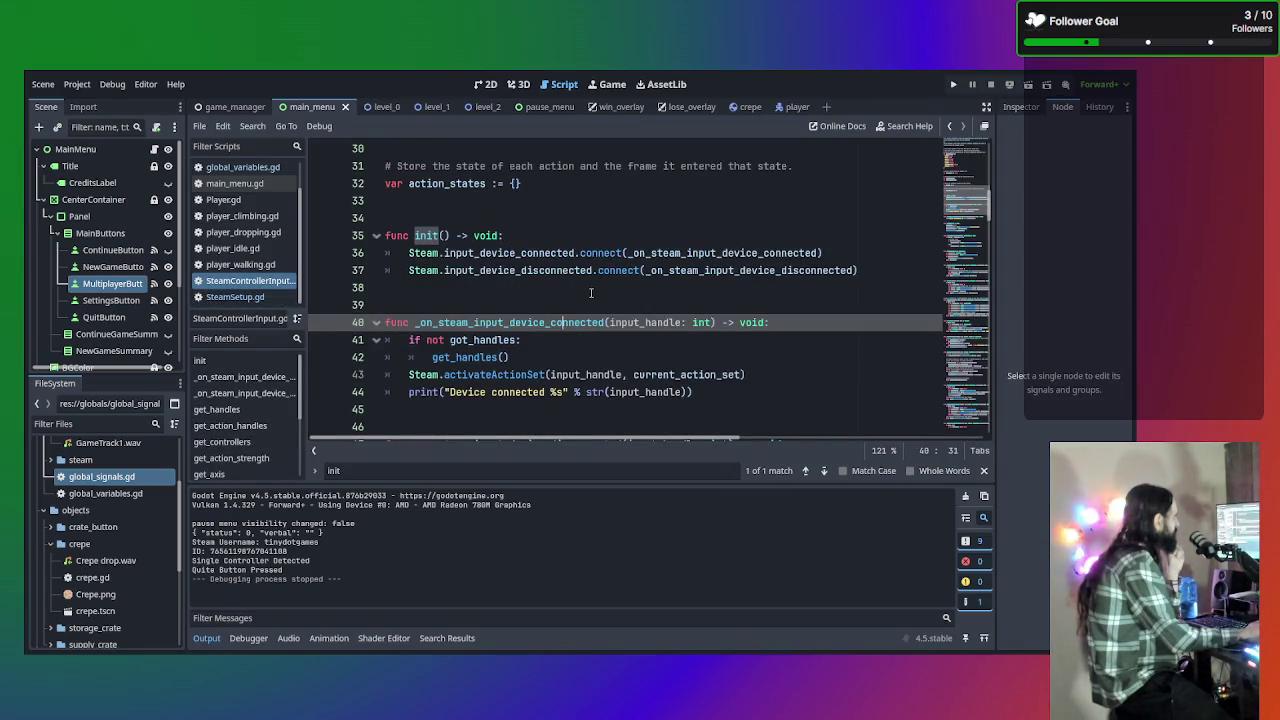
Select the _on_steam_input_device_connected callback on line 36 and inspect its handler body
{"action": "scroll", "coordinate": [600, 300], "scroll_direction": "up", "scroll_amount": 3}
{"action": "scroll", "coordinate": [620, 318], "scroll_direction": "down", "scroll_amount": 1}
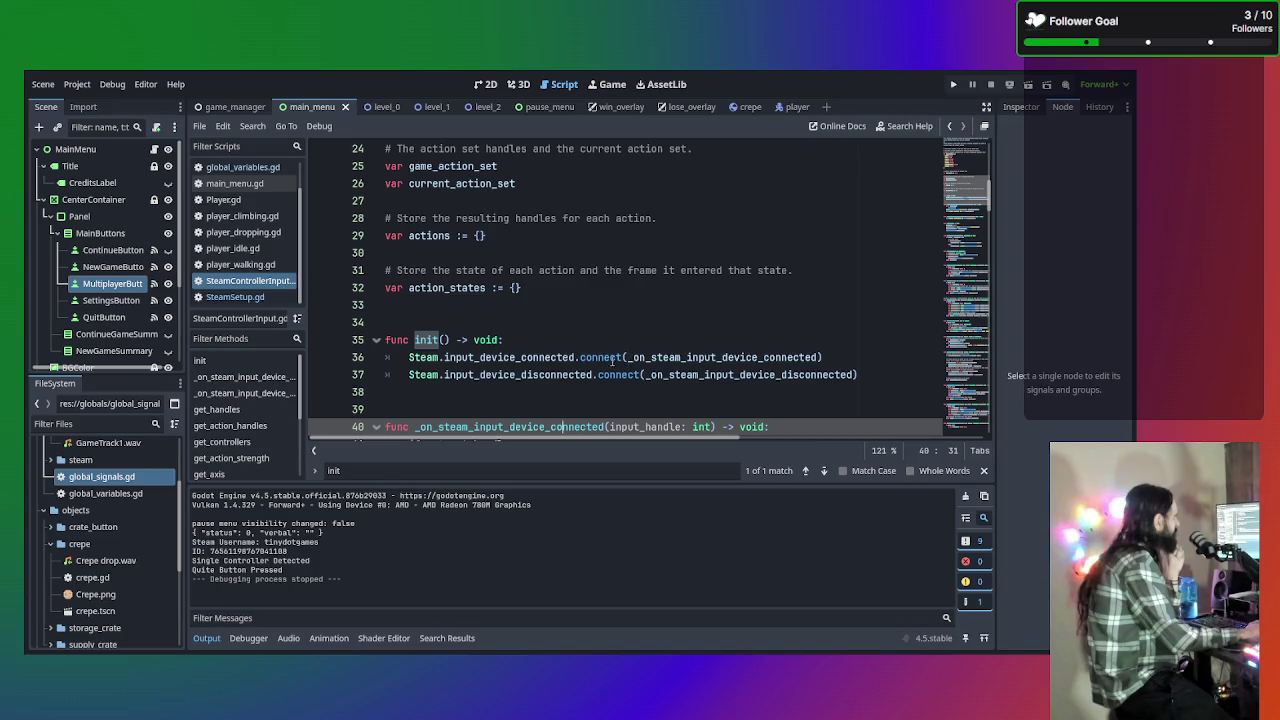
{"action": "left_click", "coordinate": [605, 358]}
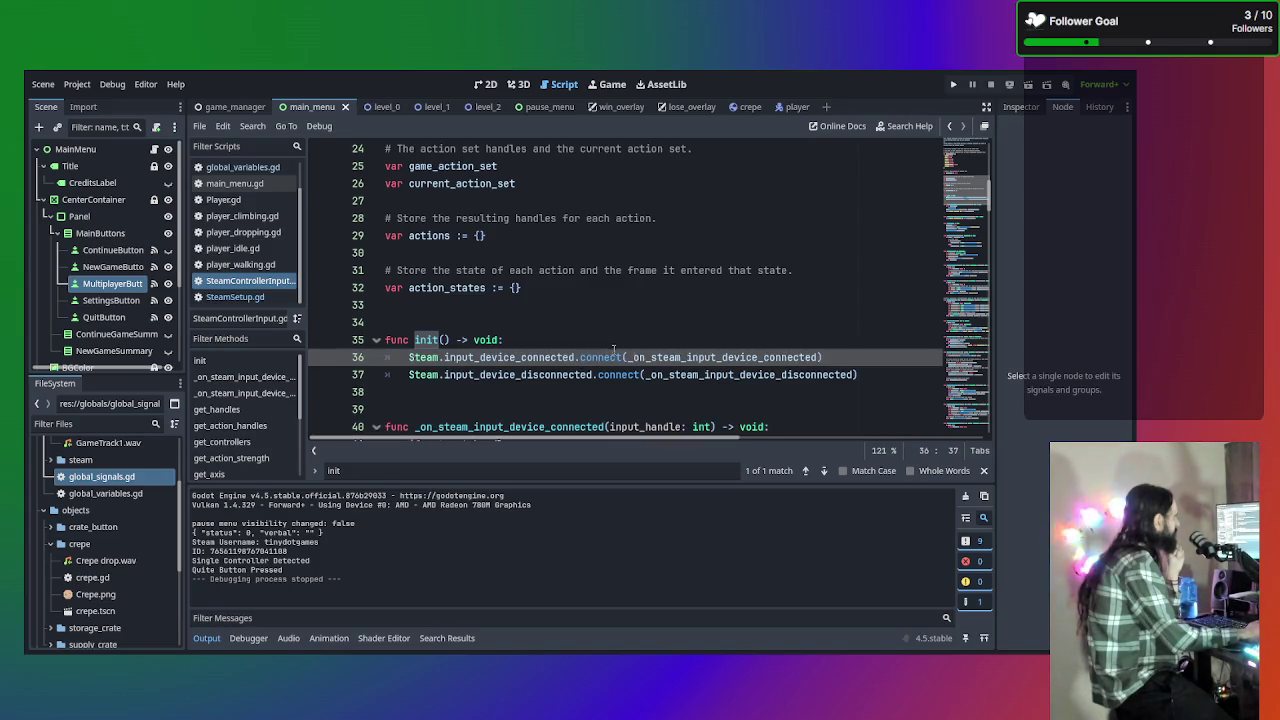
{"action": "double_click", "coordinate": [713, 357]}
{"action": "scroll", "coordinate": [713, 358], "scroll_direction": "down", "scroll_amount": 1}
{"action": "scroll", "coordinate": [713, 358], "scroll_direction": "down", "scroll_amount": 1}
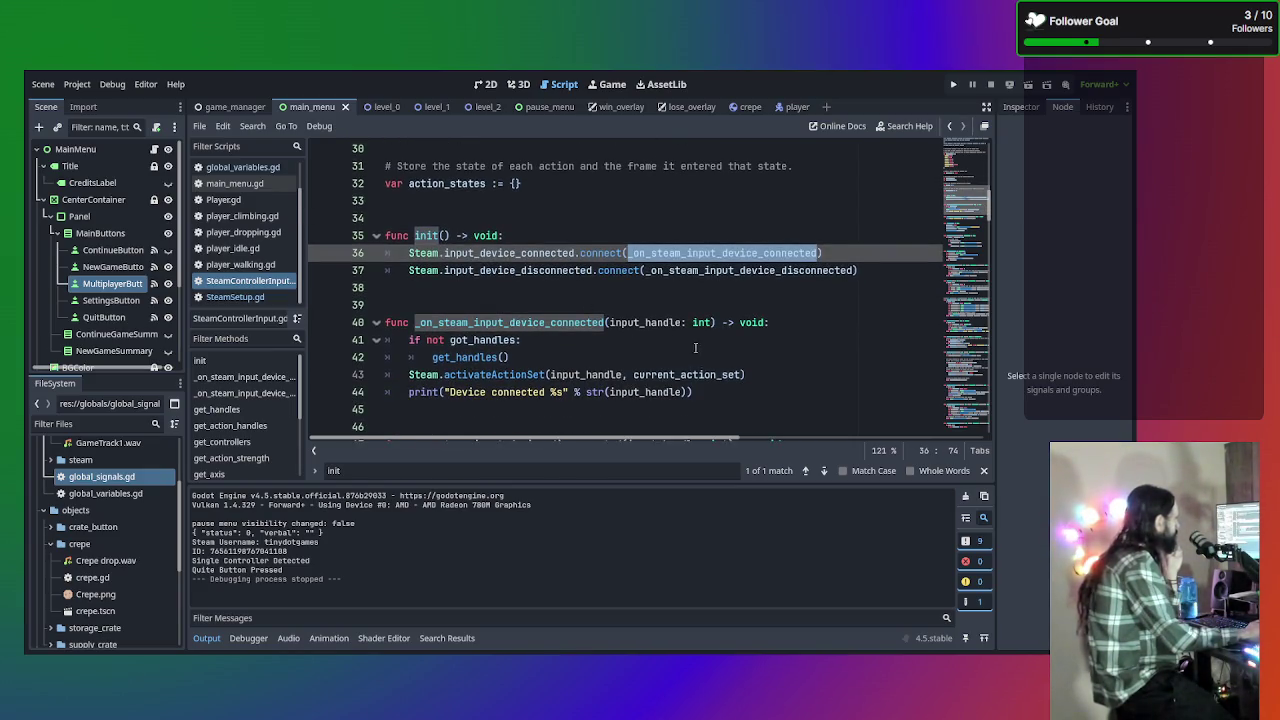
{"action": "left_click", "coordinate": [522, 340]}
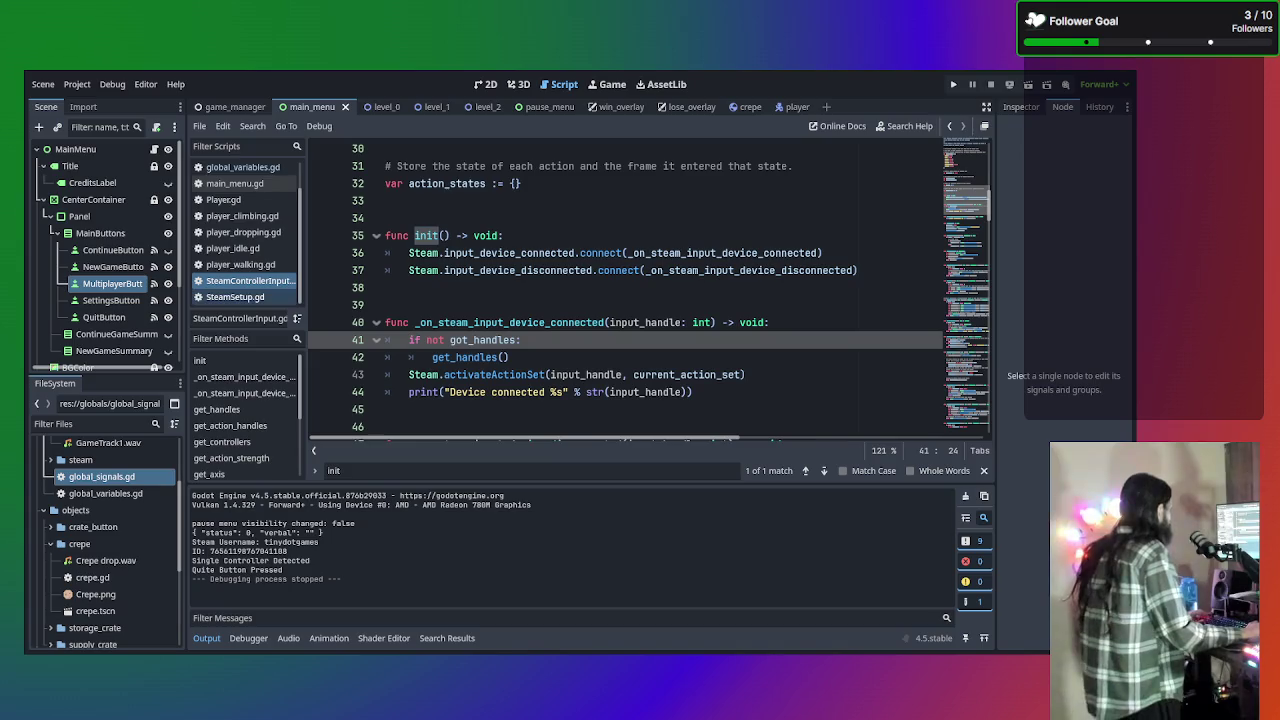
{"action": "scroll", "coordinate": [640, 290], "scroll_direction": "down", "scroll_amount": 2}
{"action": "scroll", "coordinate": [640, 290], "scroll_direction": "up", "scroll_amount": 1}
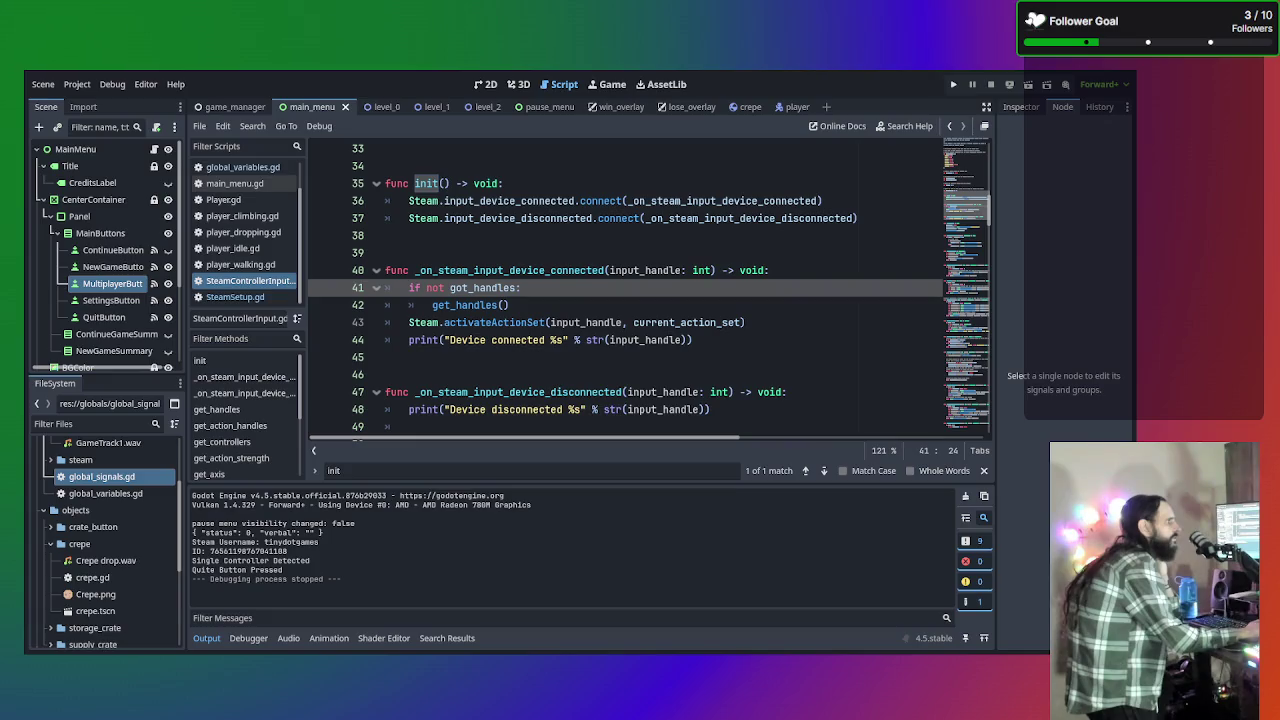
{"action": "scroll", "coordinate": [640, 290], "scroll_direction": "up", "scroll_amount": 5}
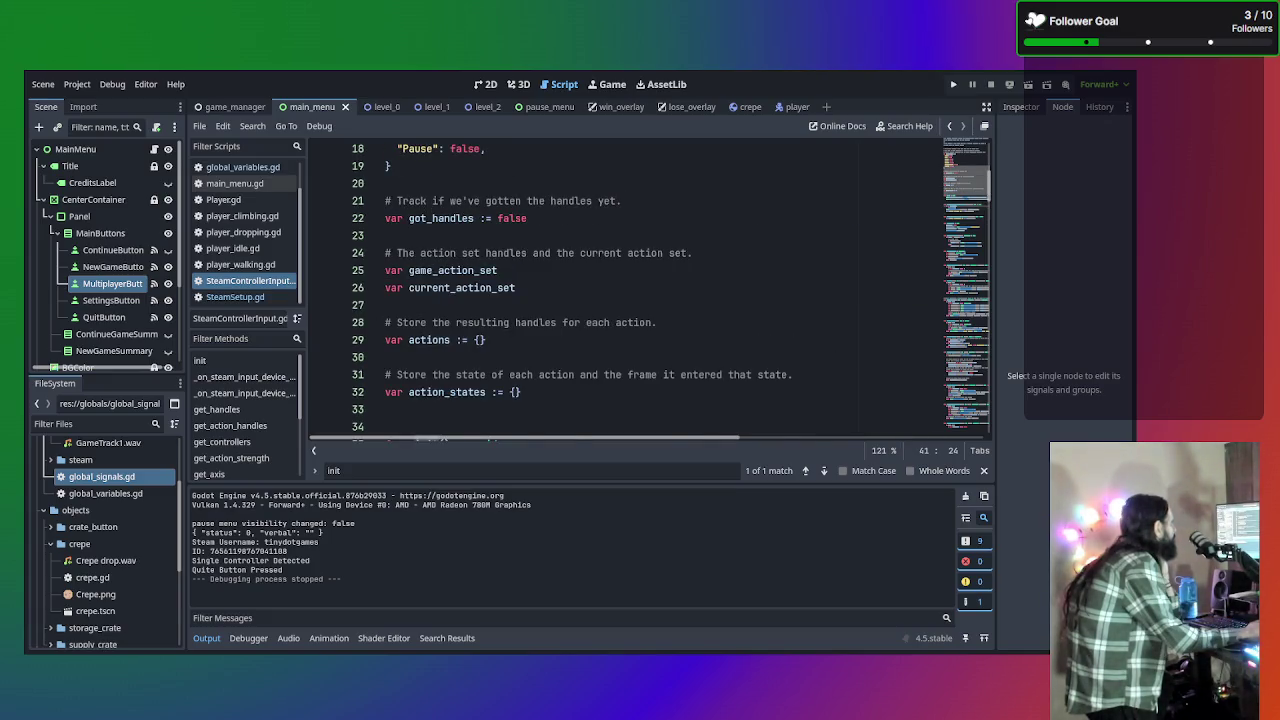
{"action": "scroll", "coordinate": [640, 290], "scroll_direction": "down", "scroll_amount": 3}
{"action": "left_click", "coordinate": [240, 297]}
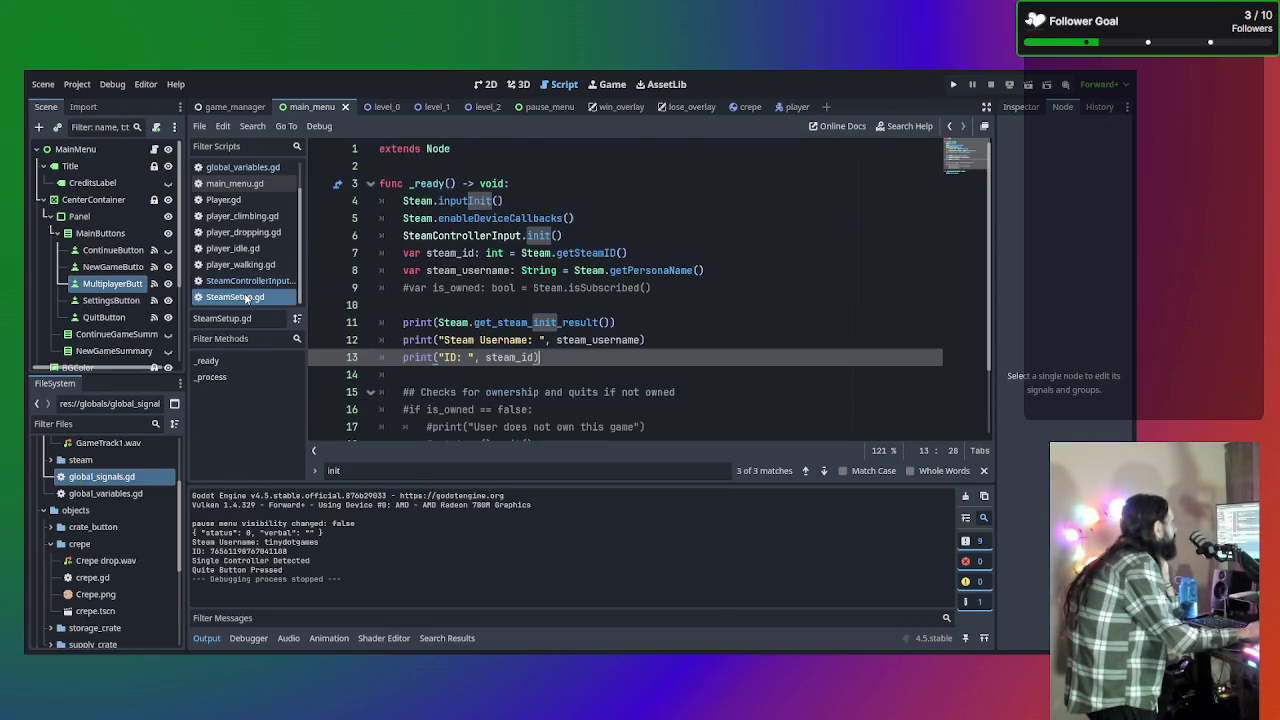
{"action": "left_click", "coordinate": [547, 218]}
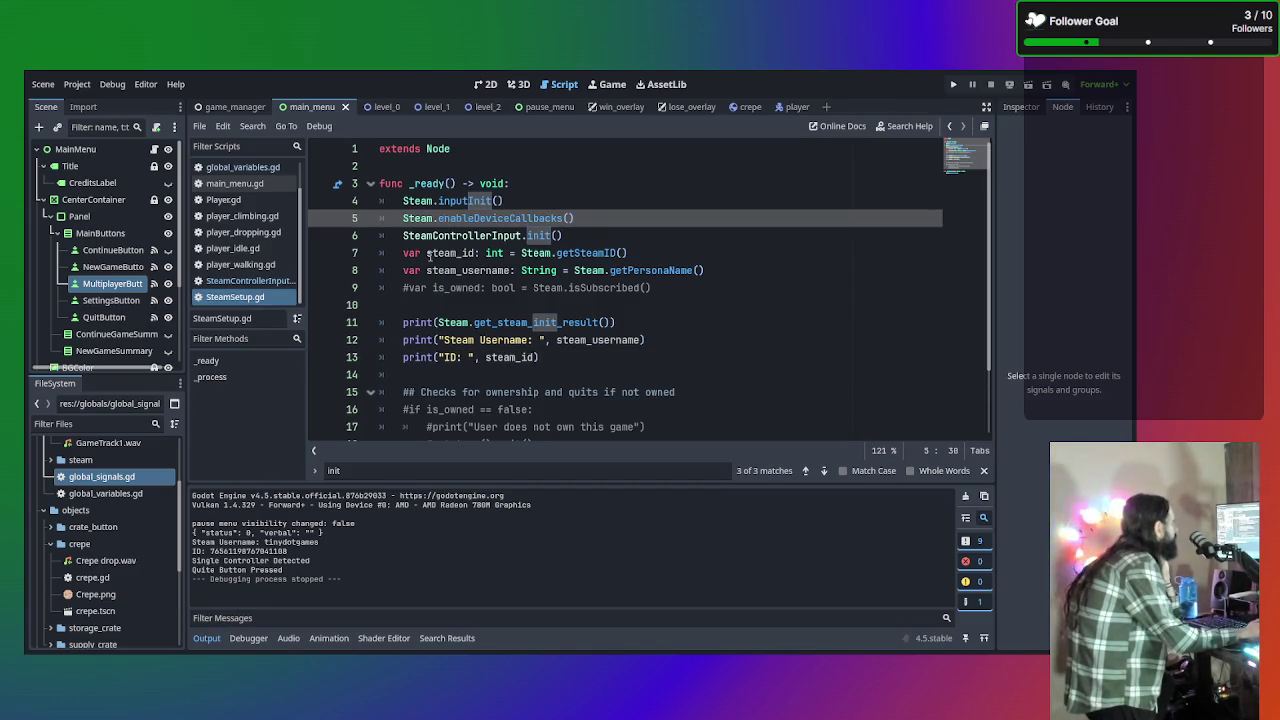
{"action": "left_click", "coordinate": [248, 281]}
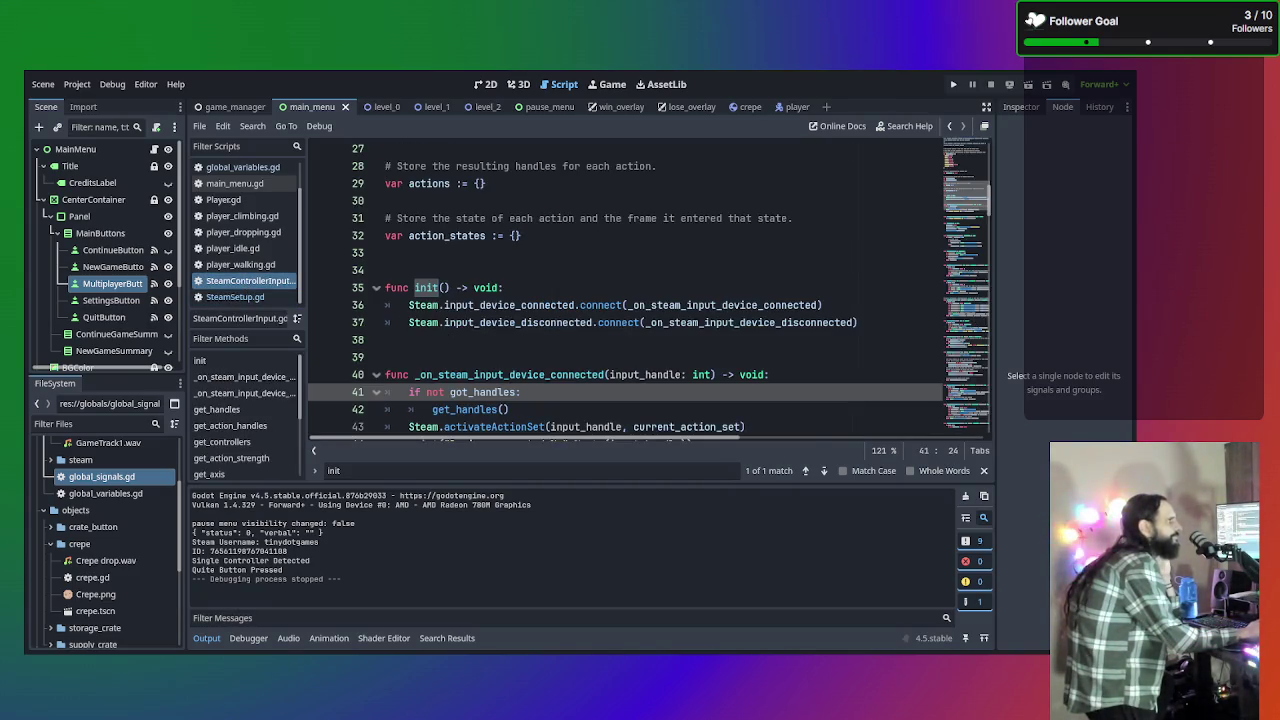